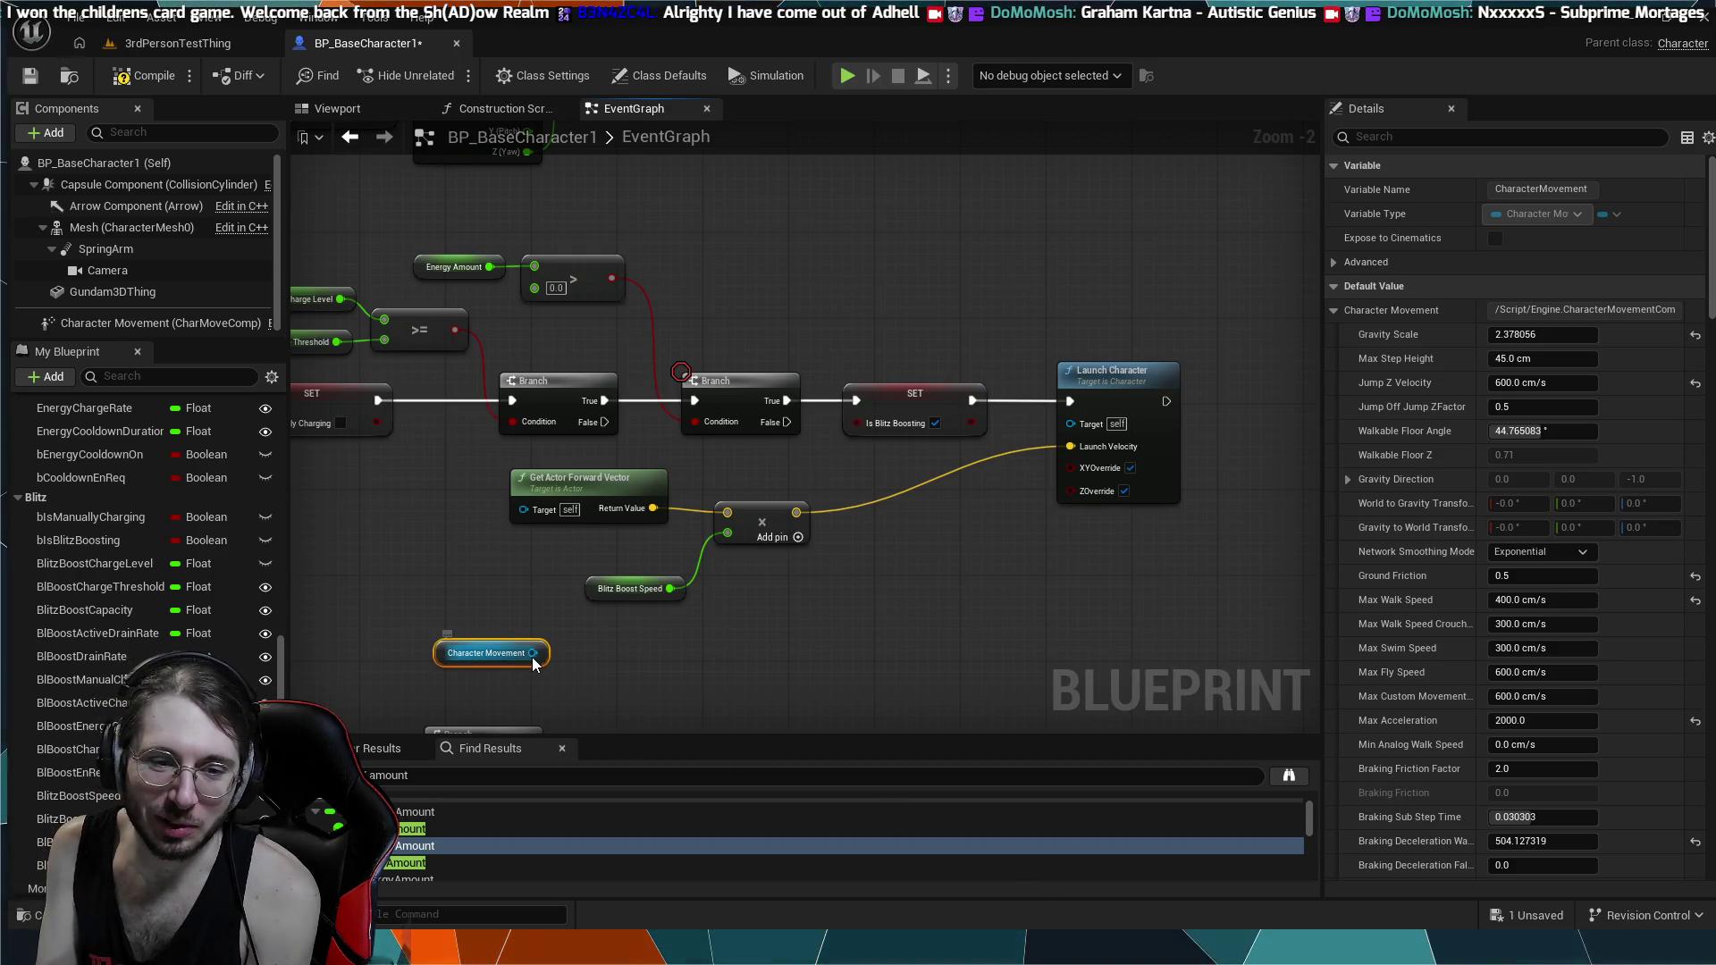
# - Pull a wire from the Character Movement reference and place a SET Velocity node targeting it
pyautogui.moveTo(534, 653); pyautogui.dragTo(588, 656)
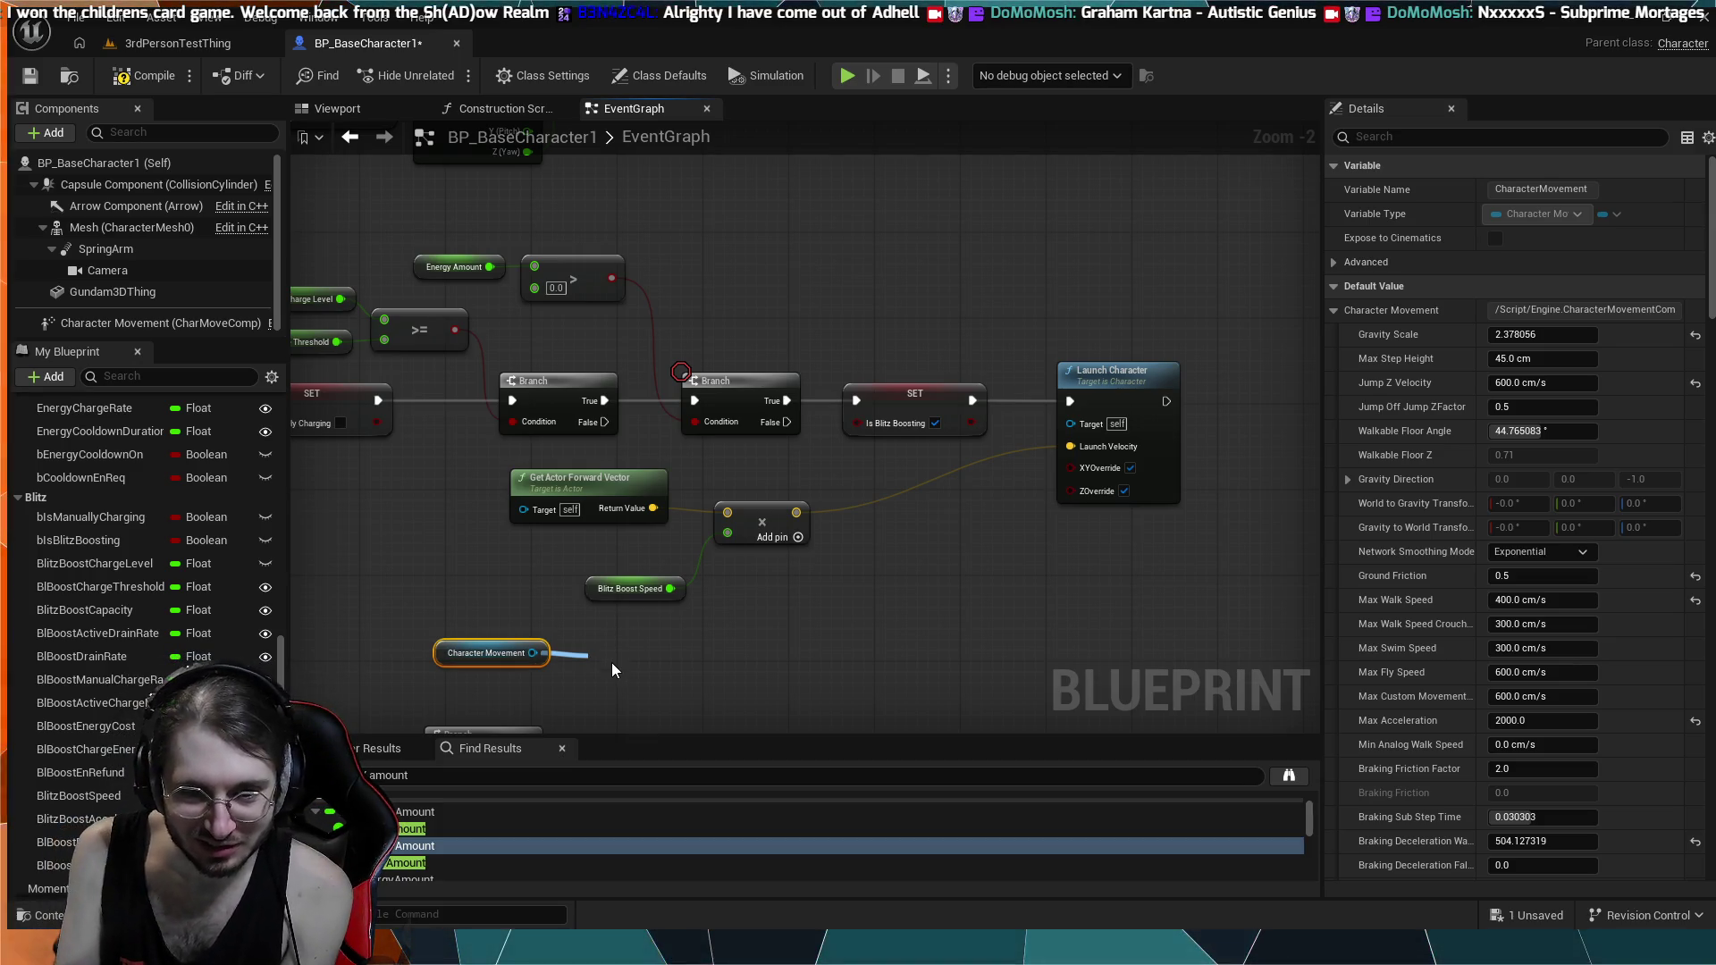
pyautogui.click(611, 665)
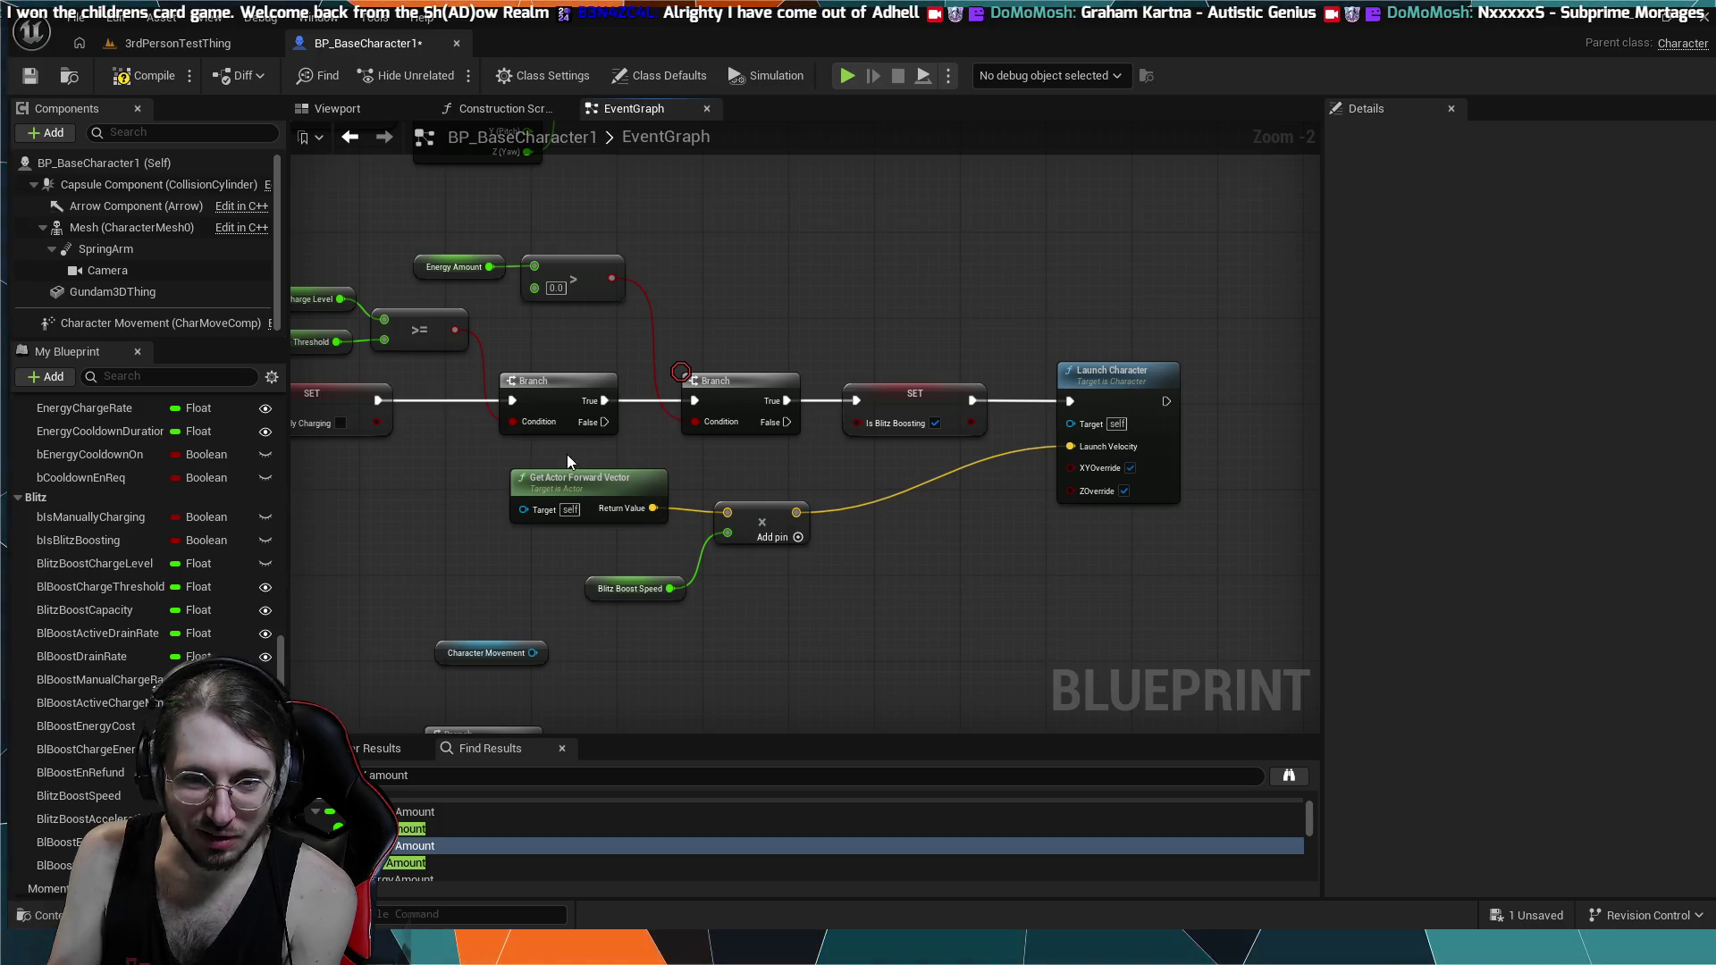
pyautogui.scroll(1, 749, 545)
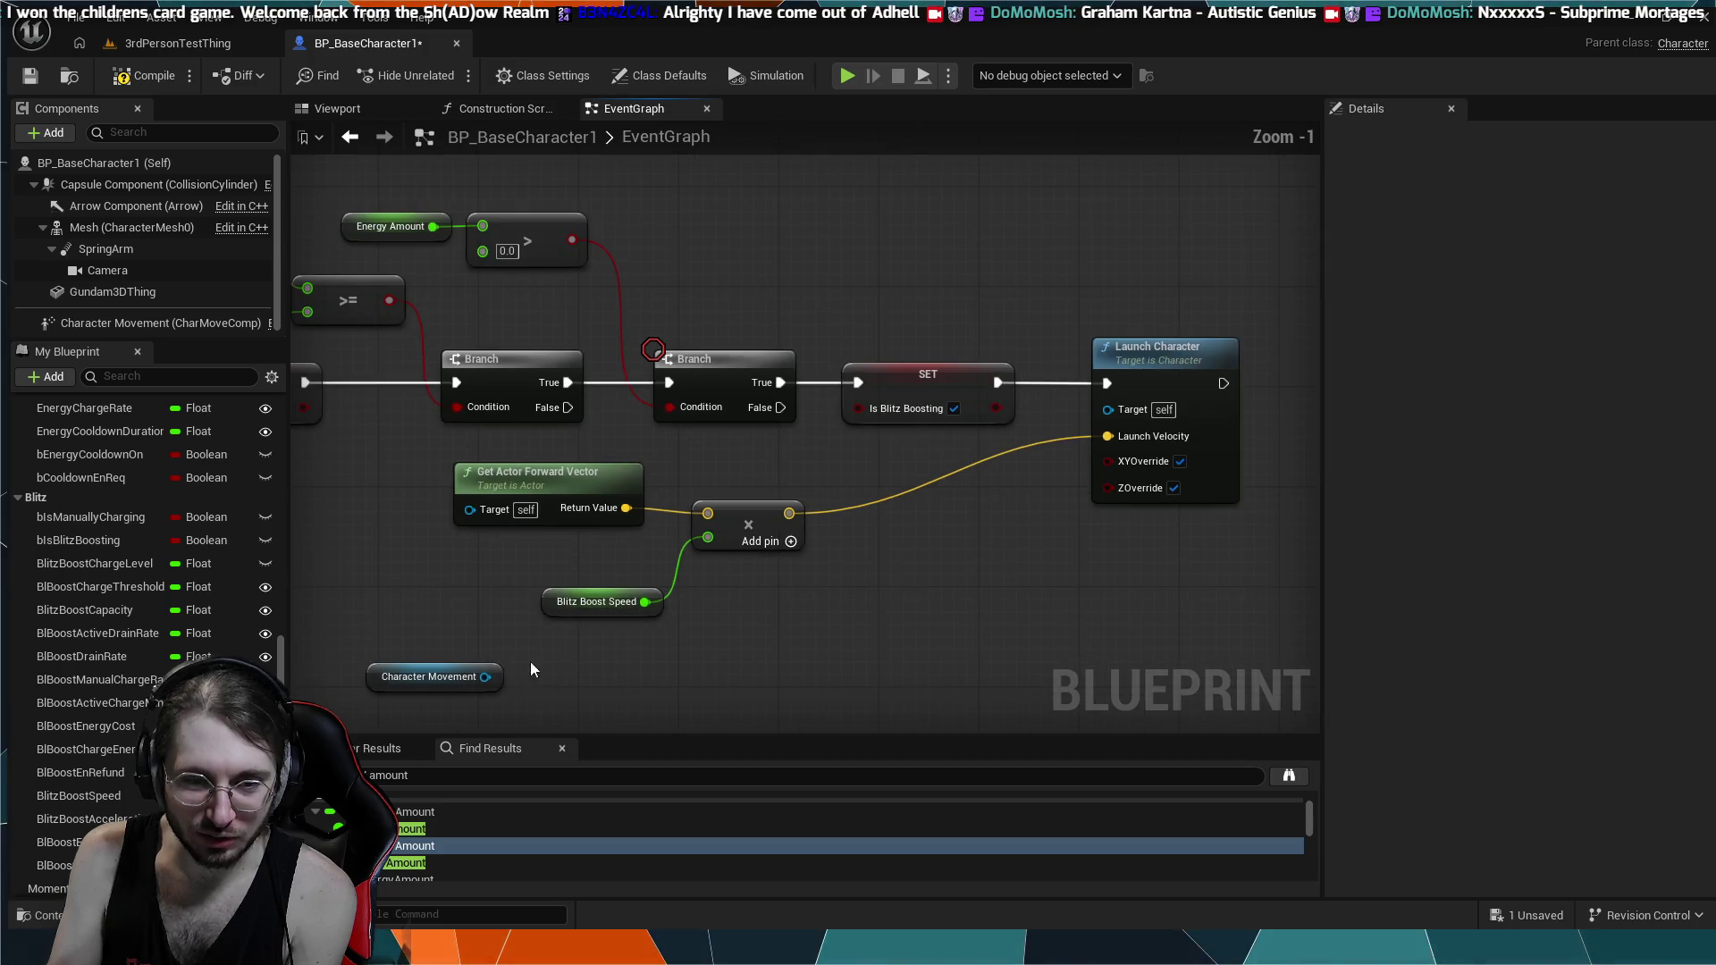
pyautogui.moveTo(491, 676)
pyautogui.mouseDown()
pyautogui.moveTo(548, 678)
pyautogui.moveTo(546, 663)
pyautogui.mouseUp()
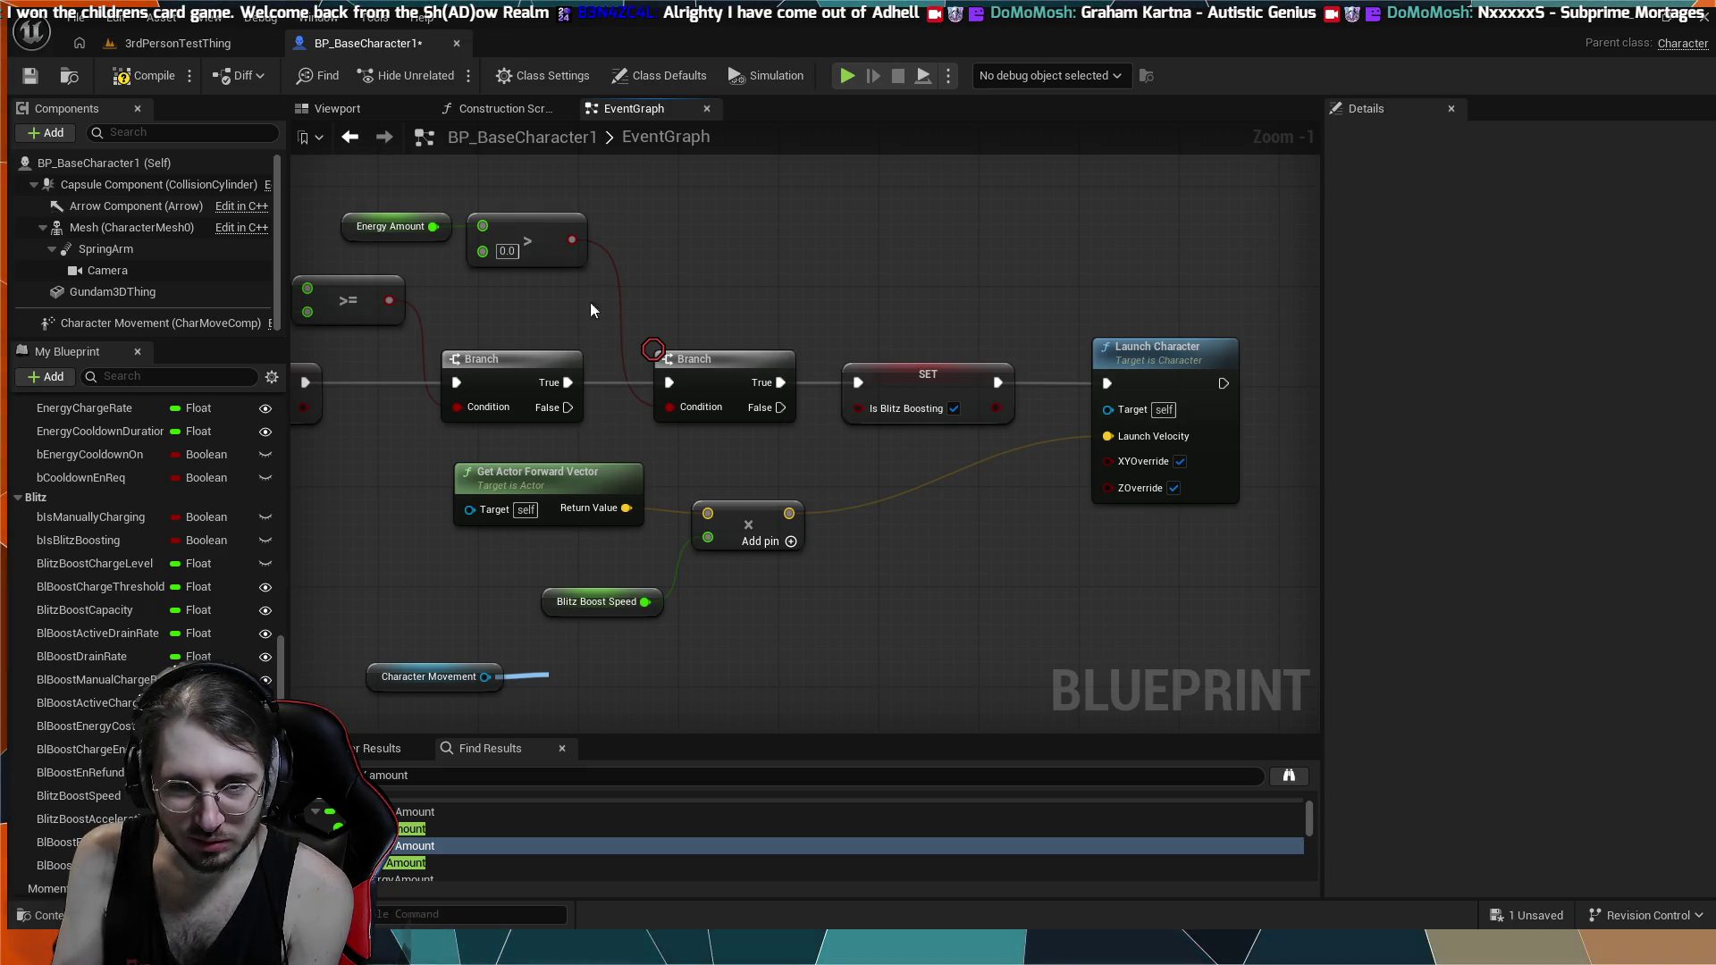
pyautogui.click(486, 676)
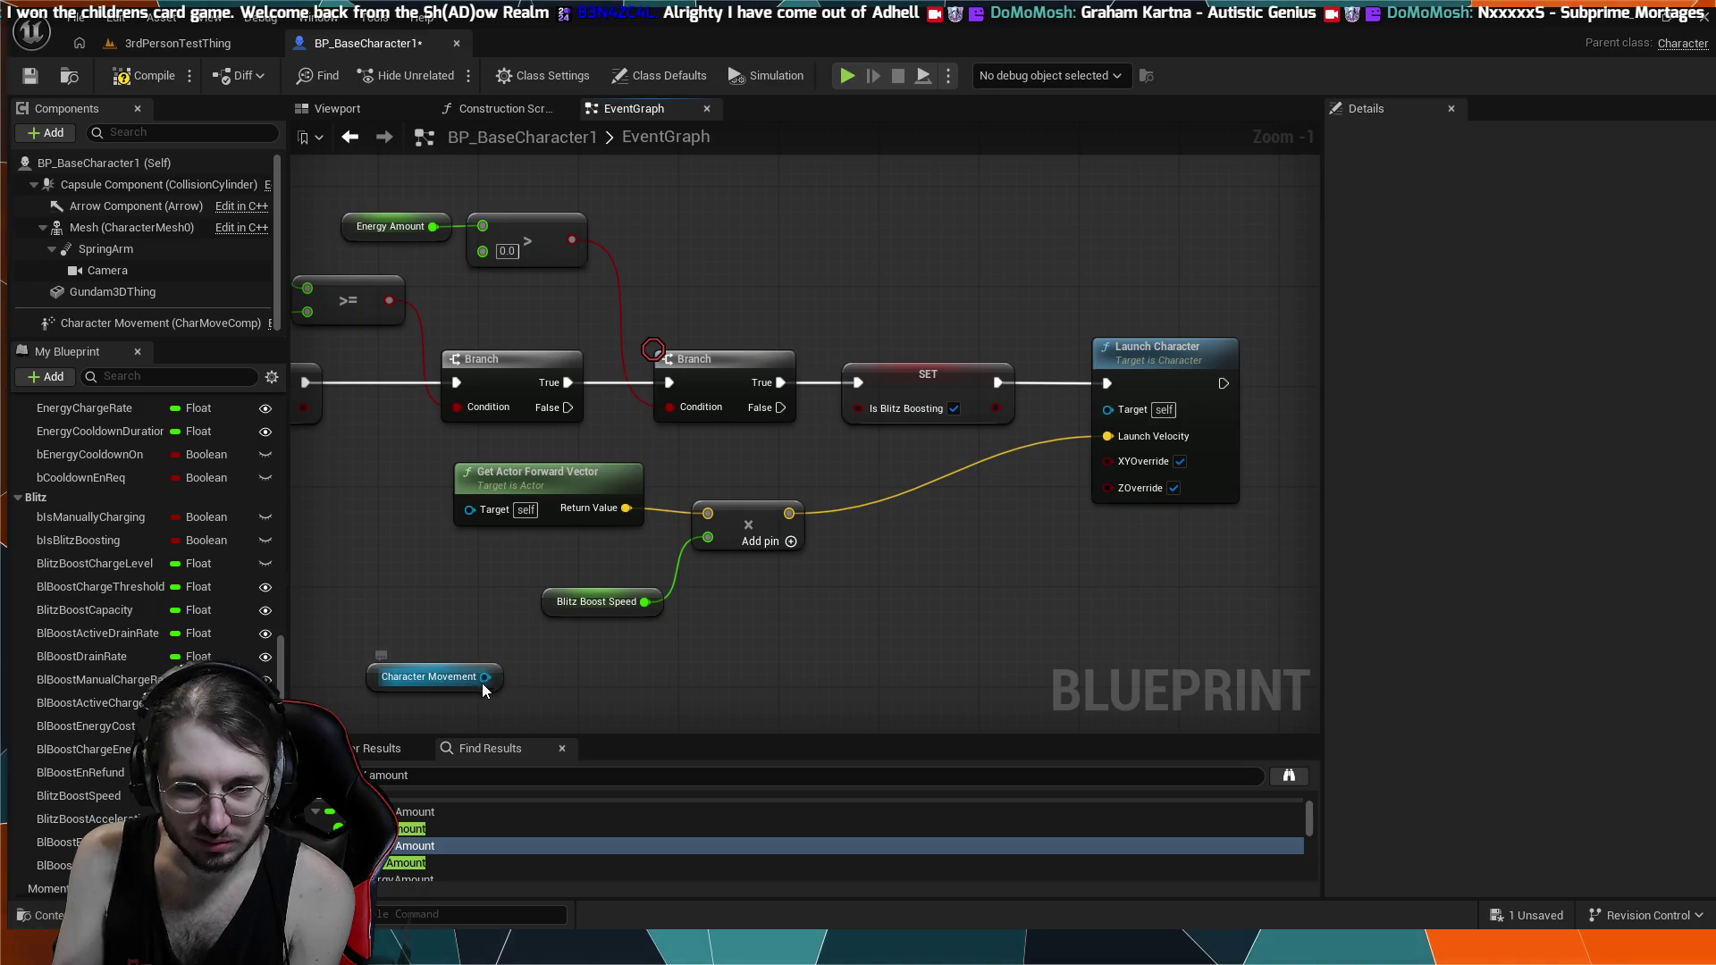
pyautogui.moveTo(486, 677)
pyautogui.mouseDown()
pyautogui.moveTo(588, 692)
pyautogui.moveTo(667, 633)
pyautogui.moveTo(789, 610)
pyautogui.mouseUp()
pyautogui.moveTo(483, 677); pyautogui.dragTo(660, 676)
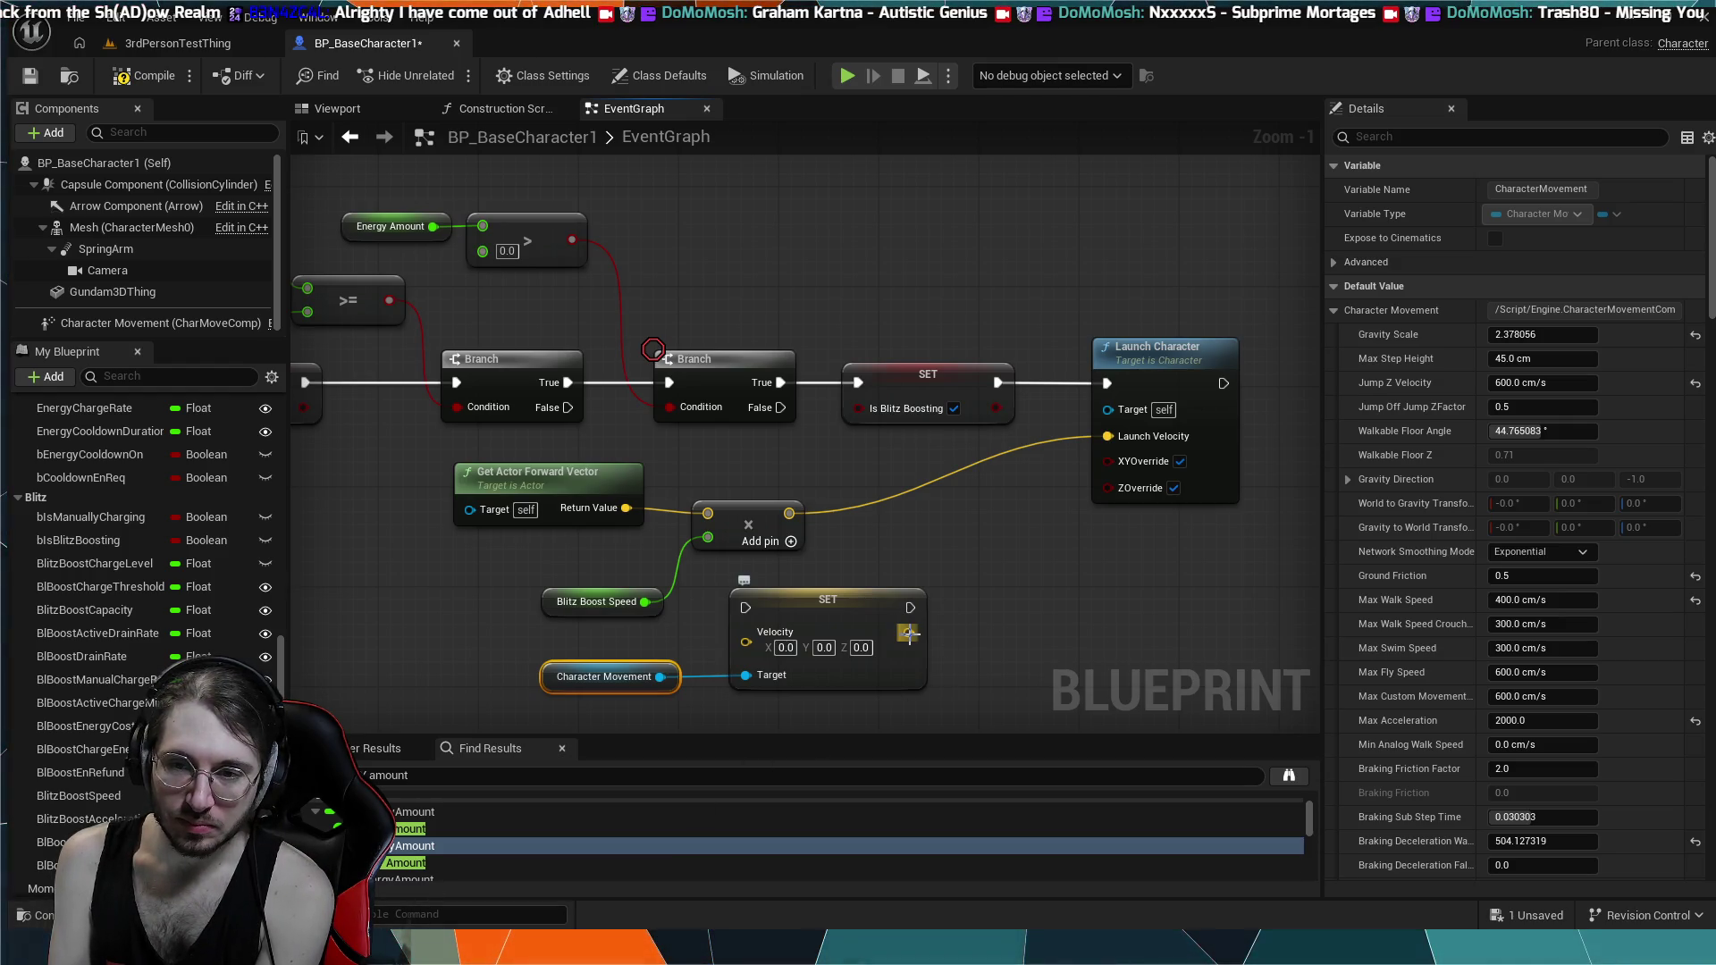
# - Start a connection from the SET Velocity node's Velocity input pin
pyautogui.moveTo(908, 633)
pyautogui.mouseDown()
pyautogui.moveTo(1028, 533)
pyautogui.moveTo(908, 635)
pyautogui.mouseUp()
# - Wire the forward-vector × Blitz Boost Speed product into Velocity, executing after SET Is Blitz Boosting
pyautogui.moveTo(790, 513)
pyautogui.mouseDown()
pyautogui.moveTo(747, 636)
pyautogui.moveTo(934, 544)
pyautogui.moveTo(996, 471)
pyautogui.mouseUp()
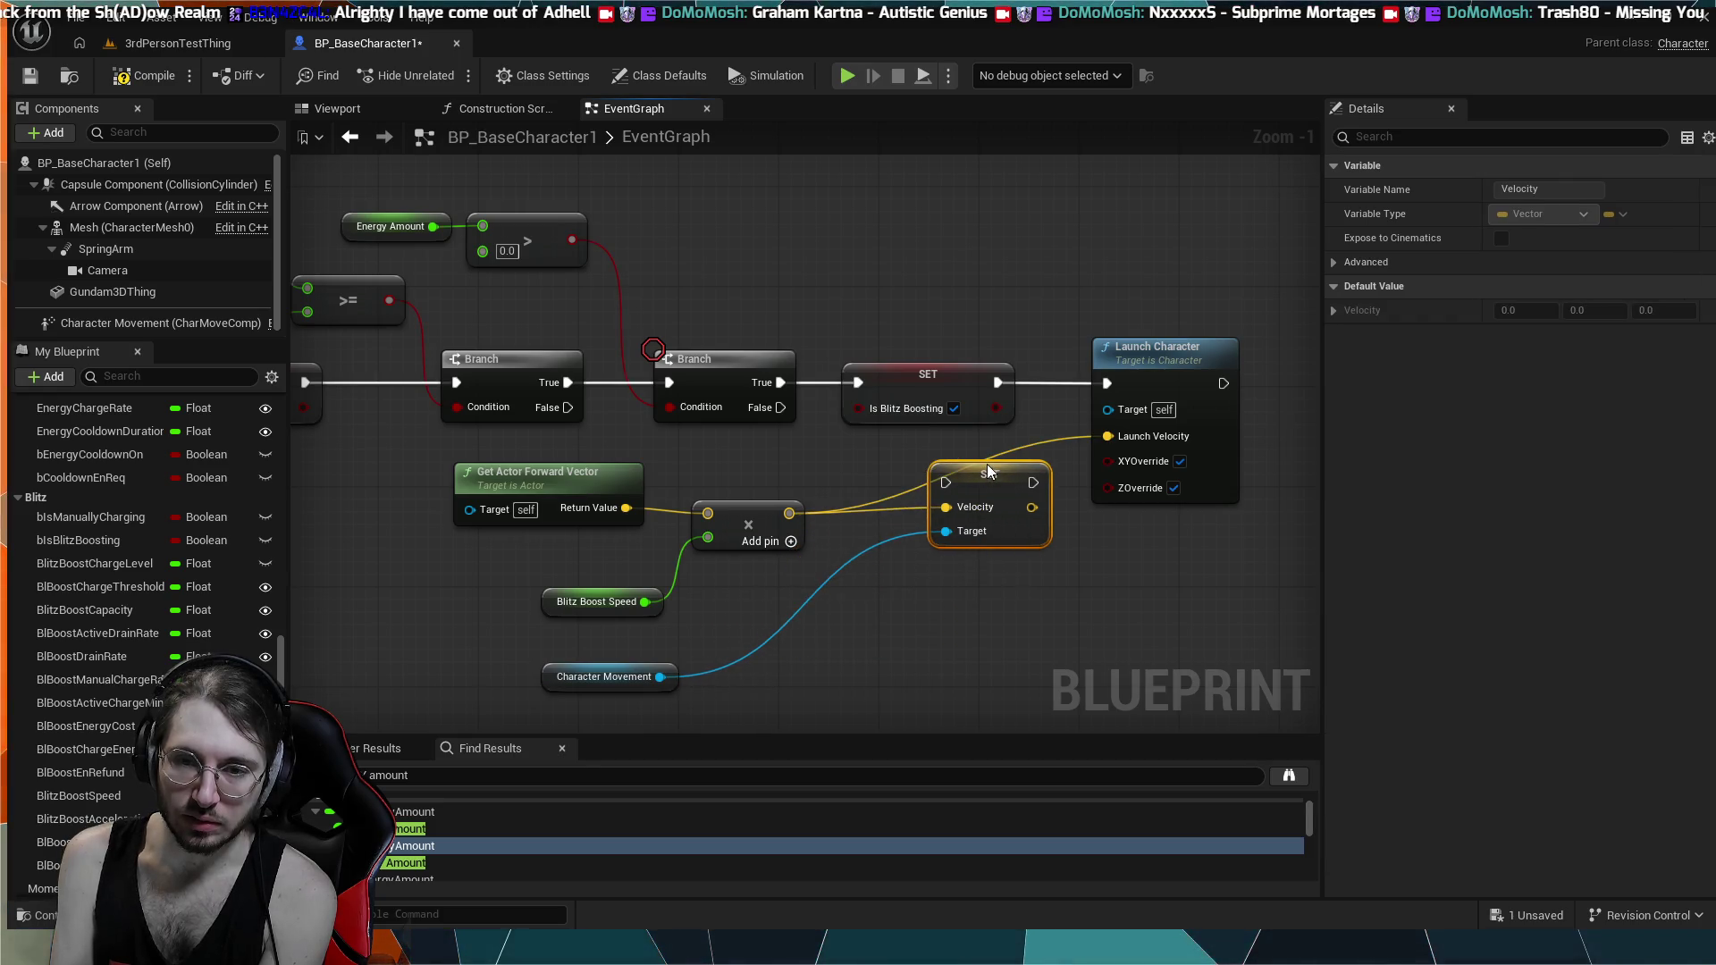
pyautogui.moveTo(999, 382)
pyautogui.mouseDown()
pyautogui.moveTo(946, 438)
pyautogui.moveTo(946, 483)
pyautogui.mouseUp()
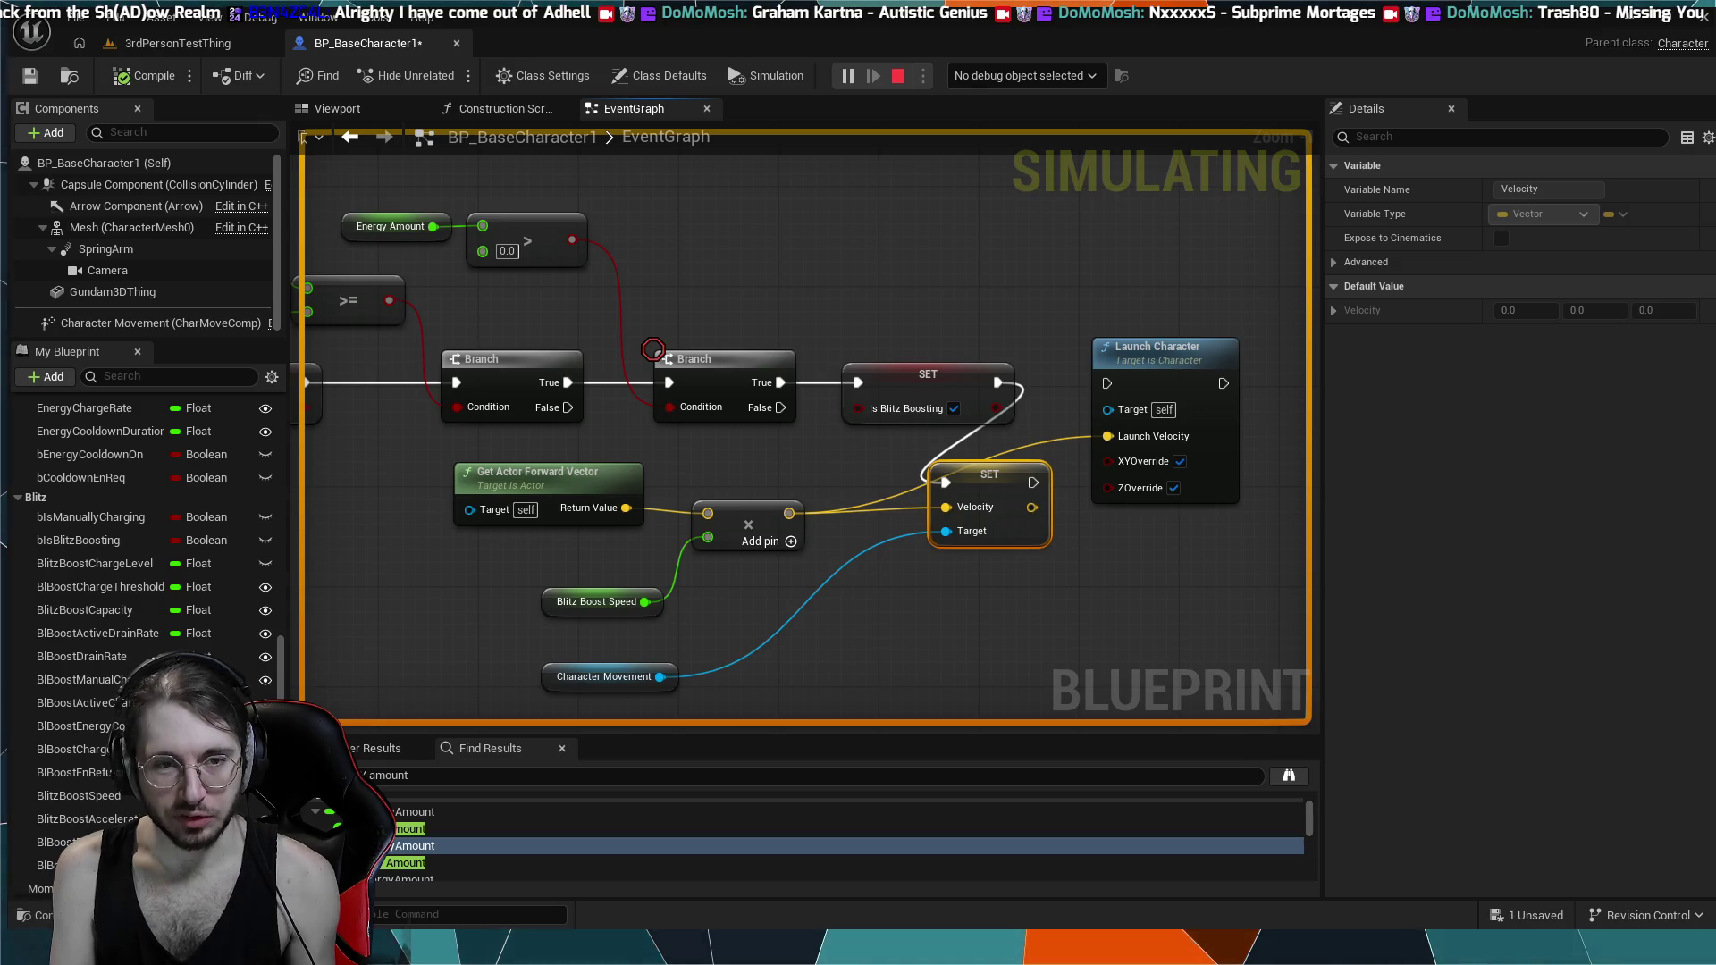
# - Stop simulating, play-test the boost in 3rdPersonTestThing, then reopen the BP_BaseCharacter1 graph
pyautogui.press('Escape')
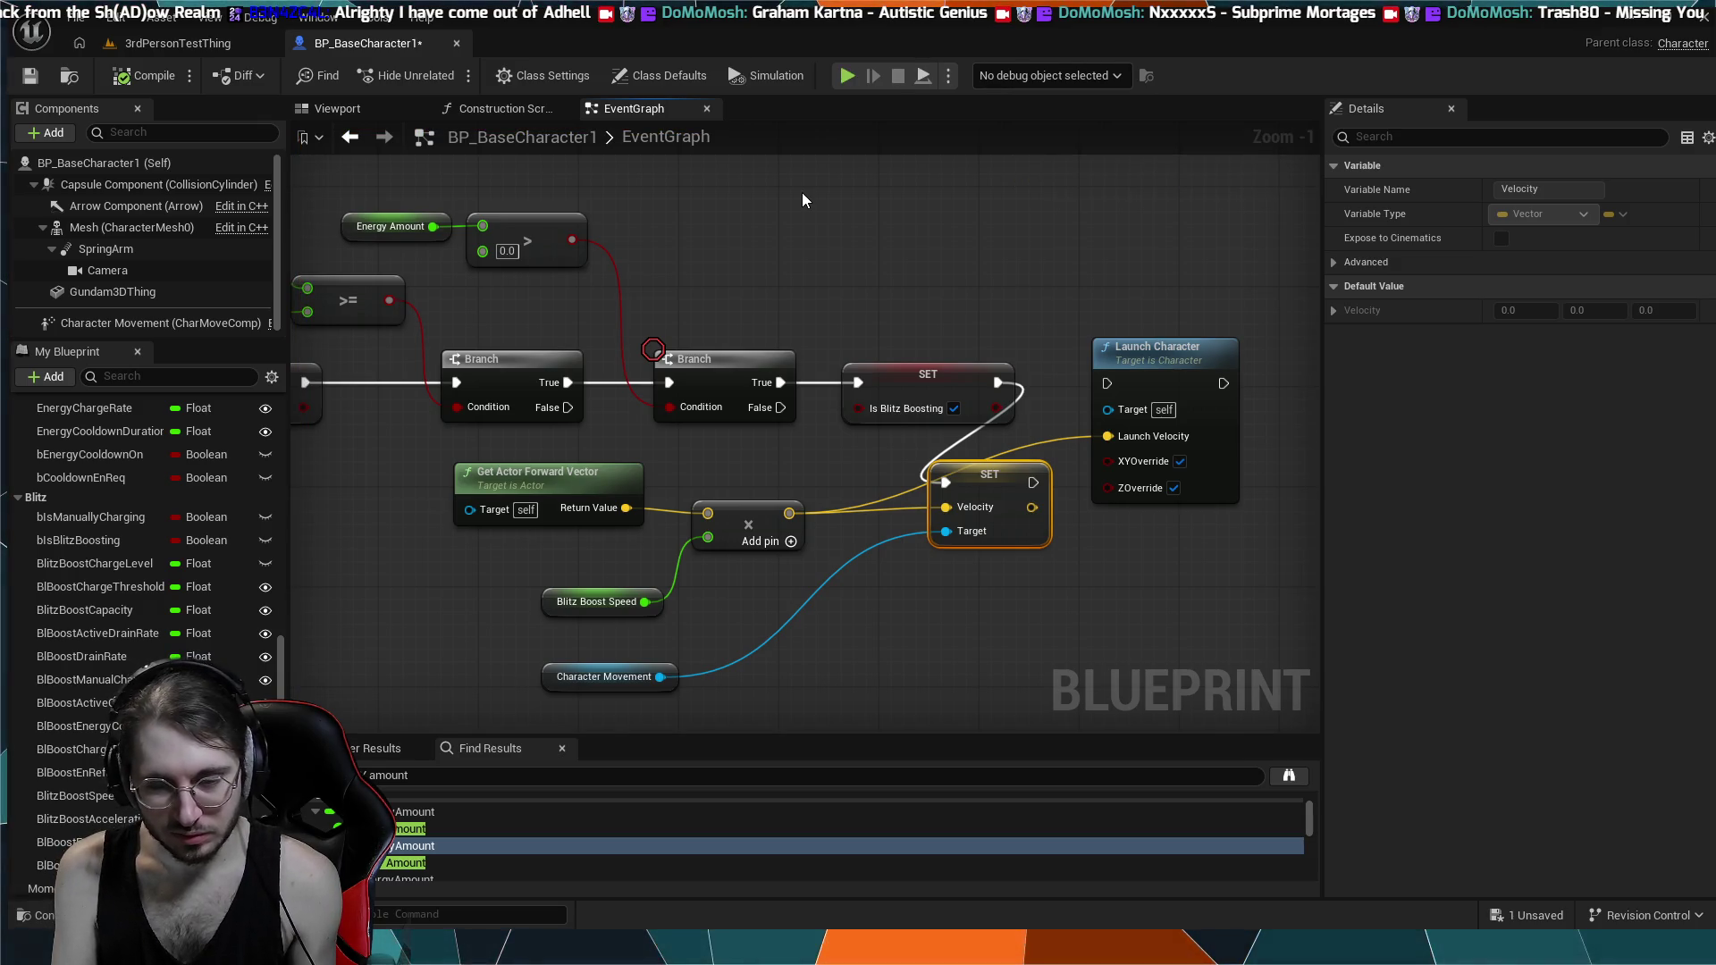
pyautogui.click(229, 52)
pyautogui.click(448, 73)
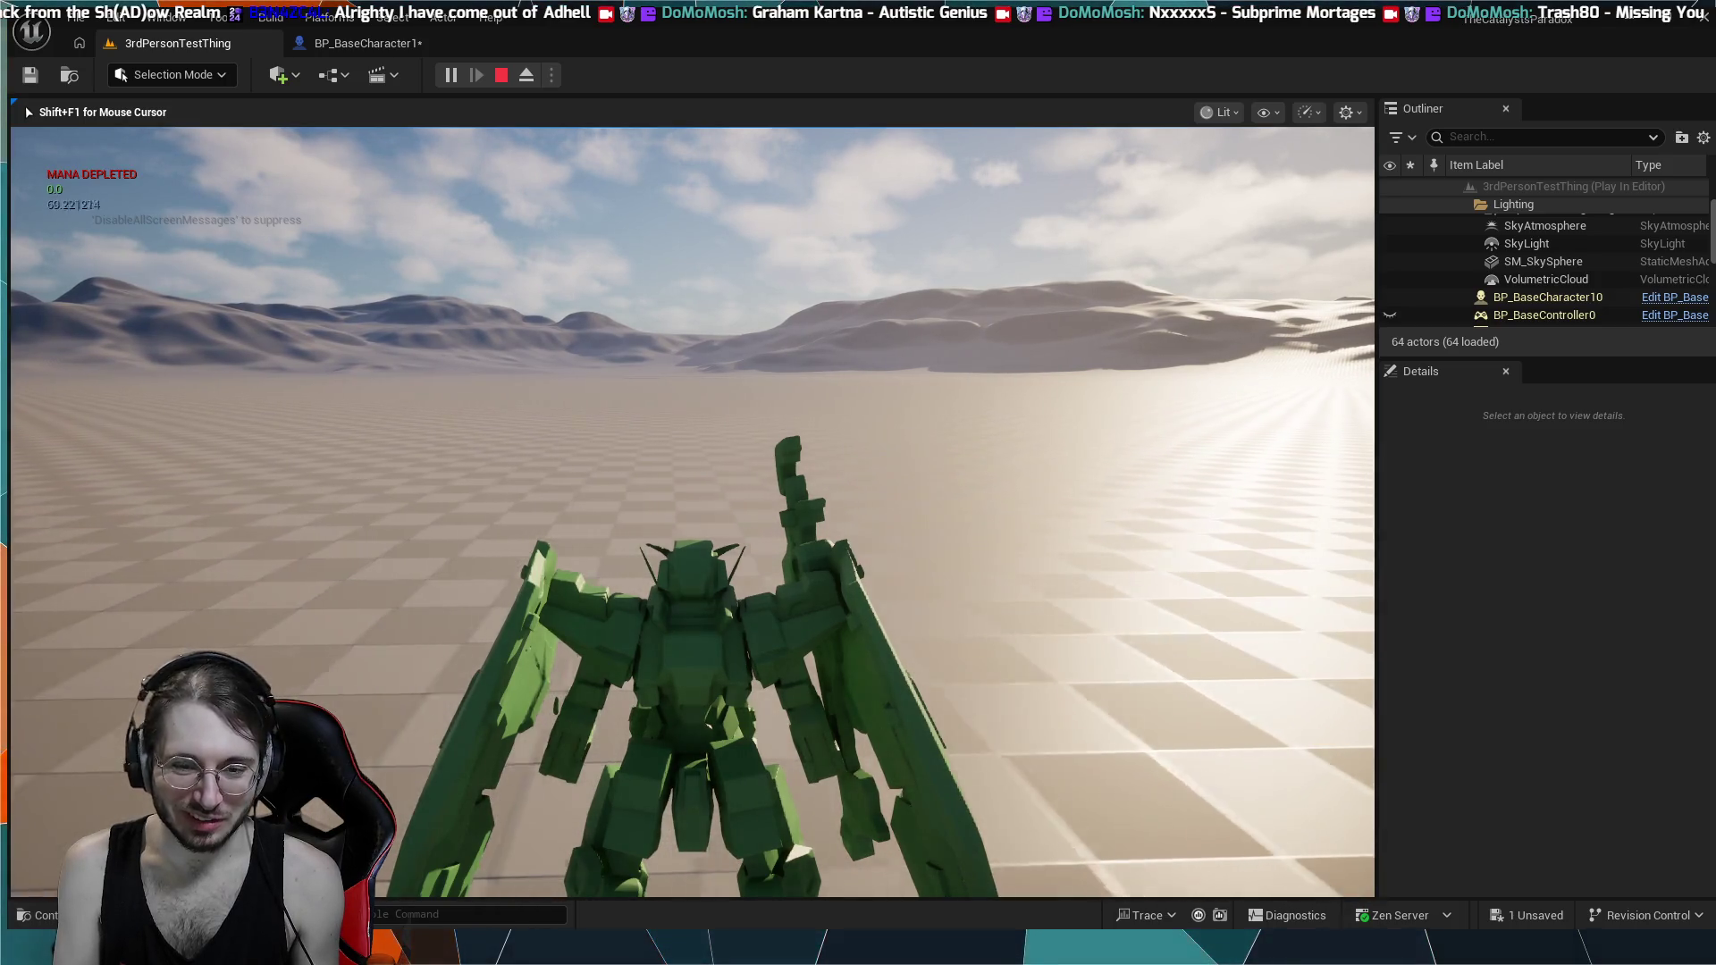
pyautogui.press('Escape')
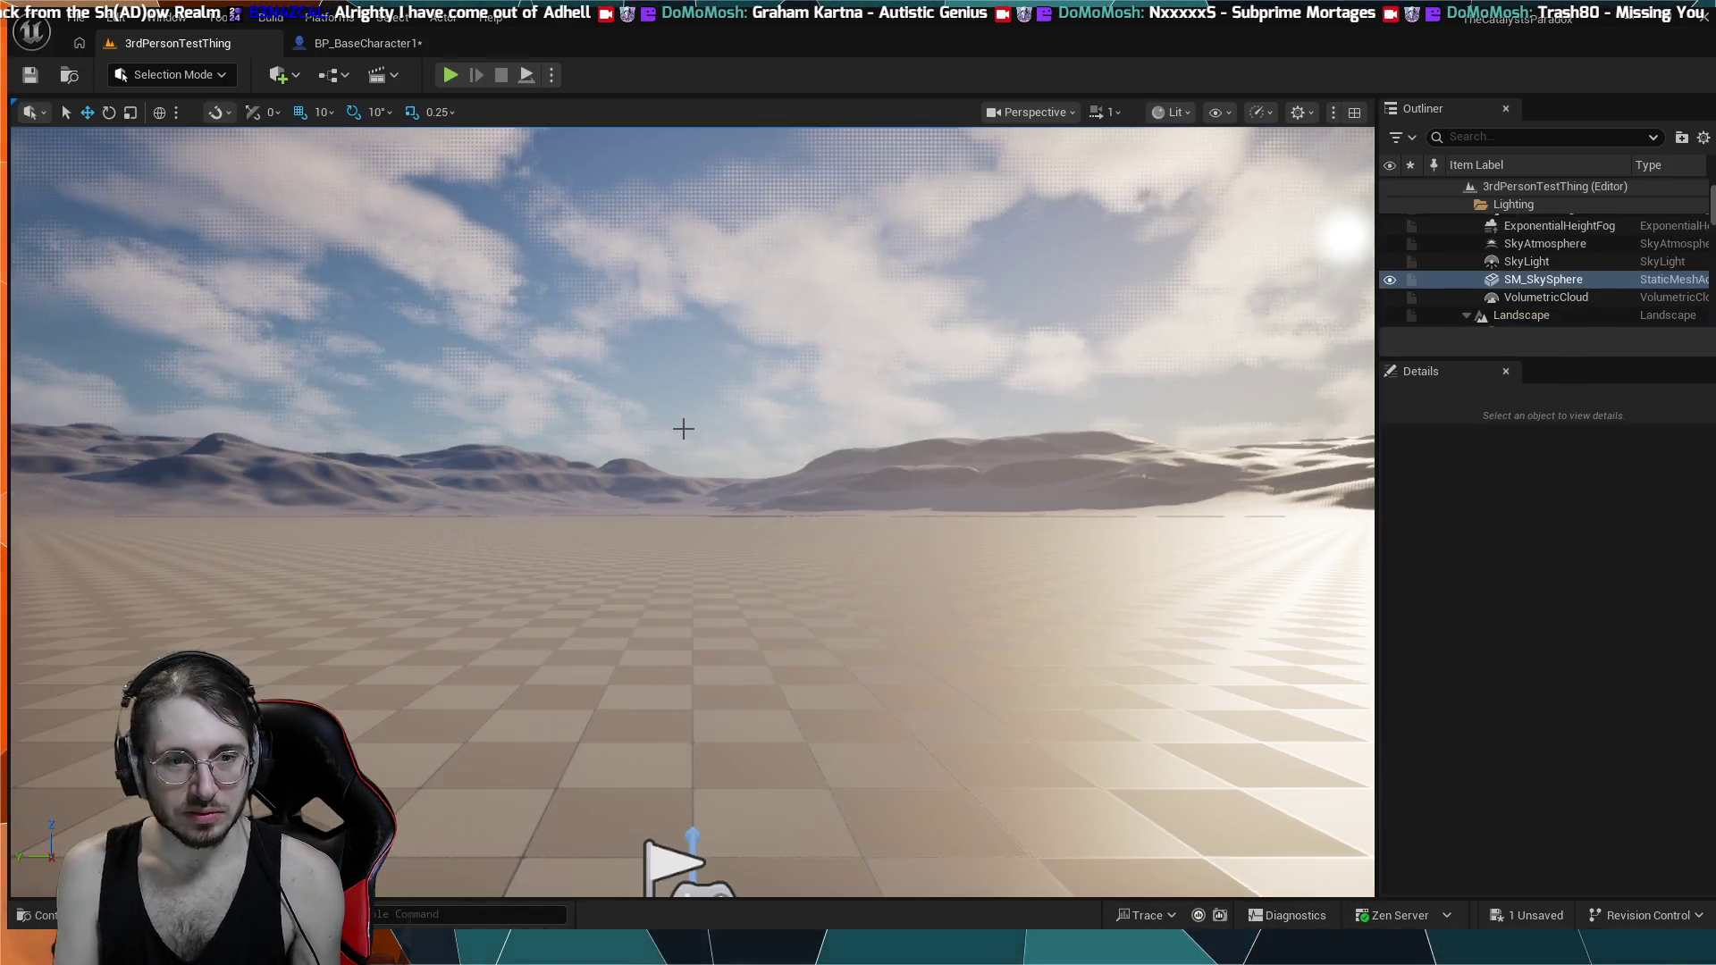
pyautogui.click(364, 43)
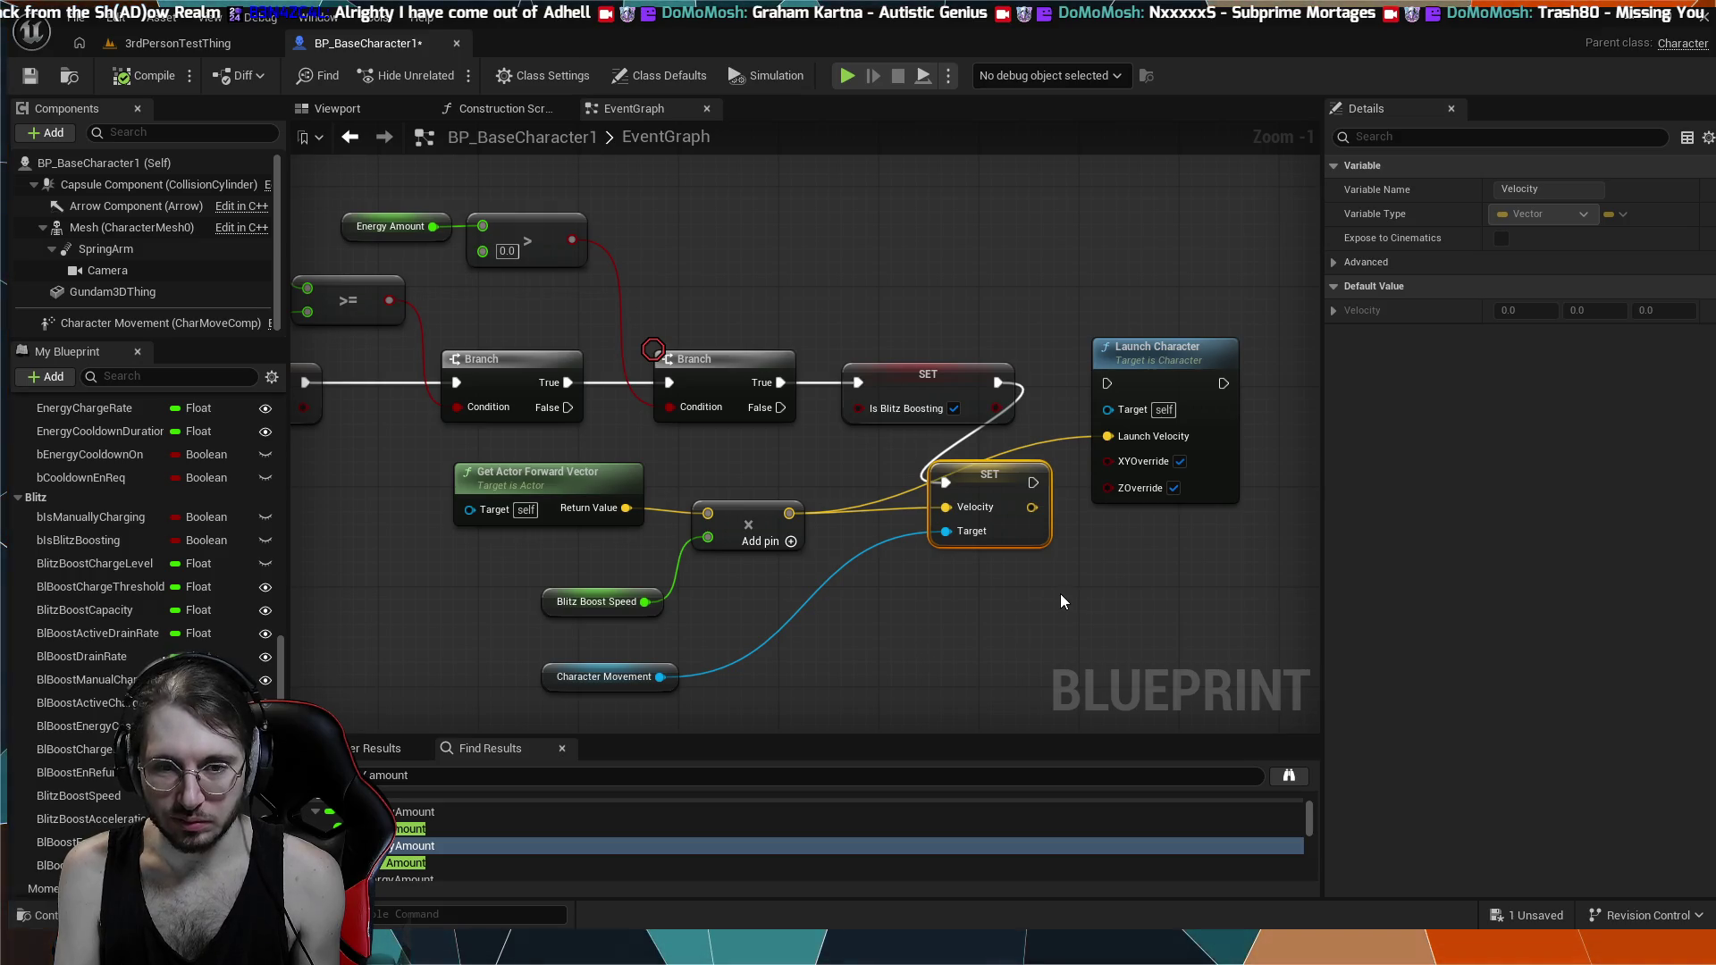
pyautogui.moveTo(928, 646); pyautogui.dragTo(750, 620)
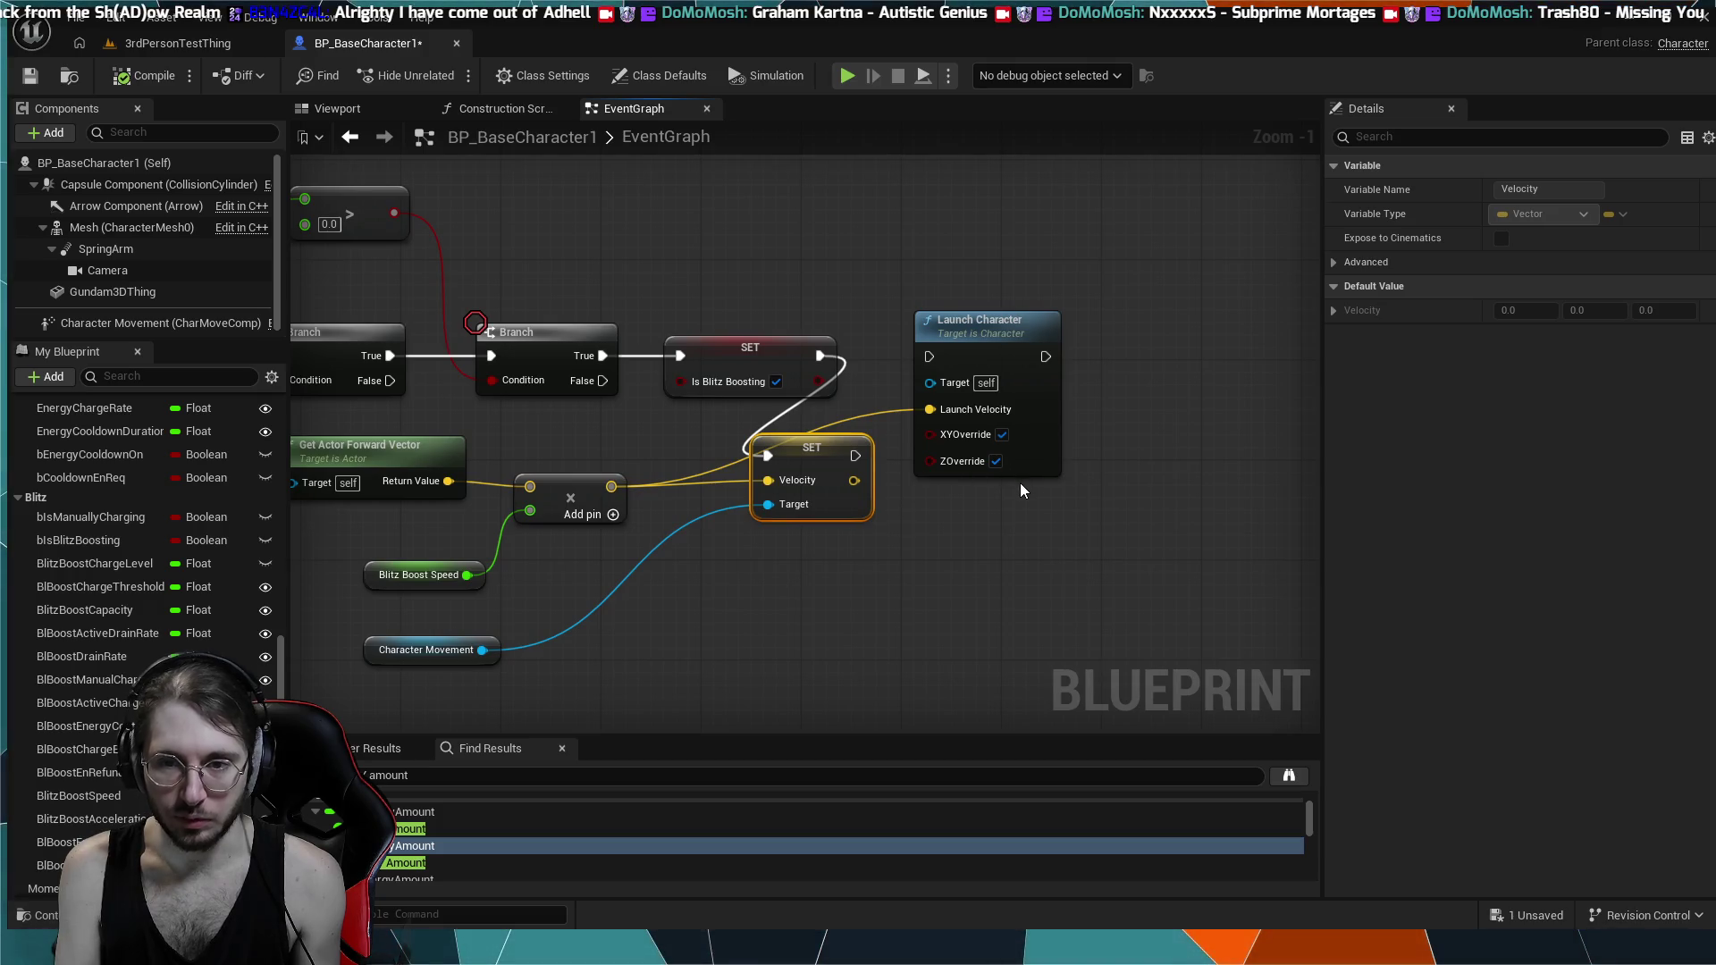
pyautogui.scroll(1, 990, 543)
pyautogui.moveTo(989, 537)
pyautogui.mouseDown()
pyautogui.moveTo(932, 605)
pyautogui.moveTo(635, 528)
pyautogui.moveTo(847, 533)
pyautogui.mouseUp()
pyautogui.scroll(-1, 713, 517)
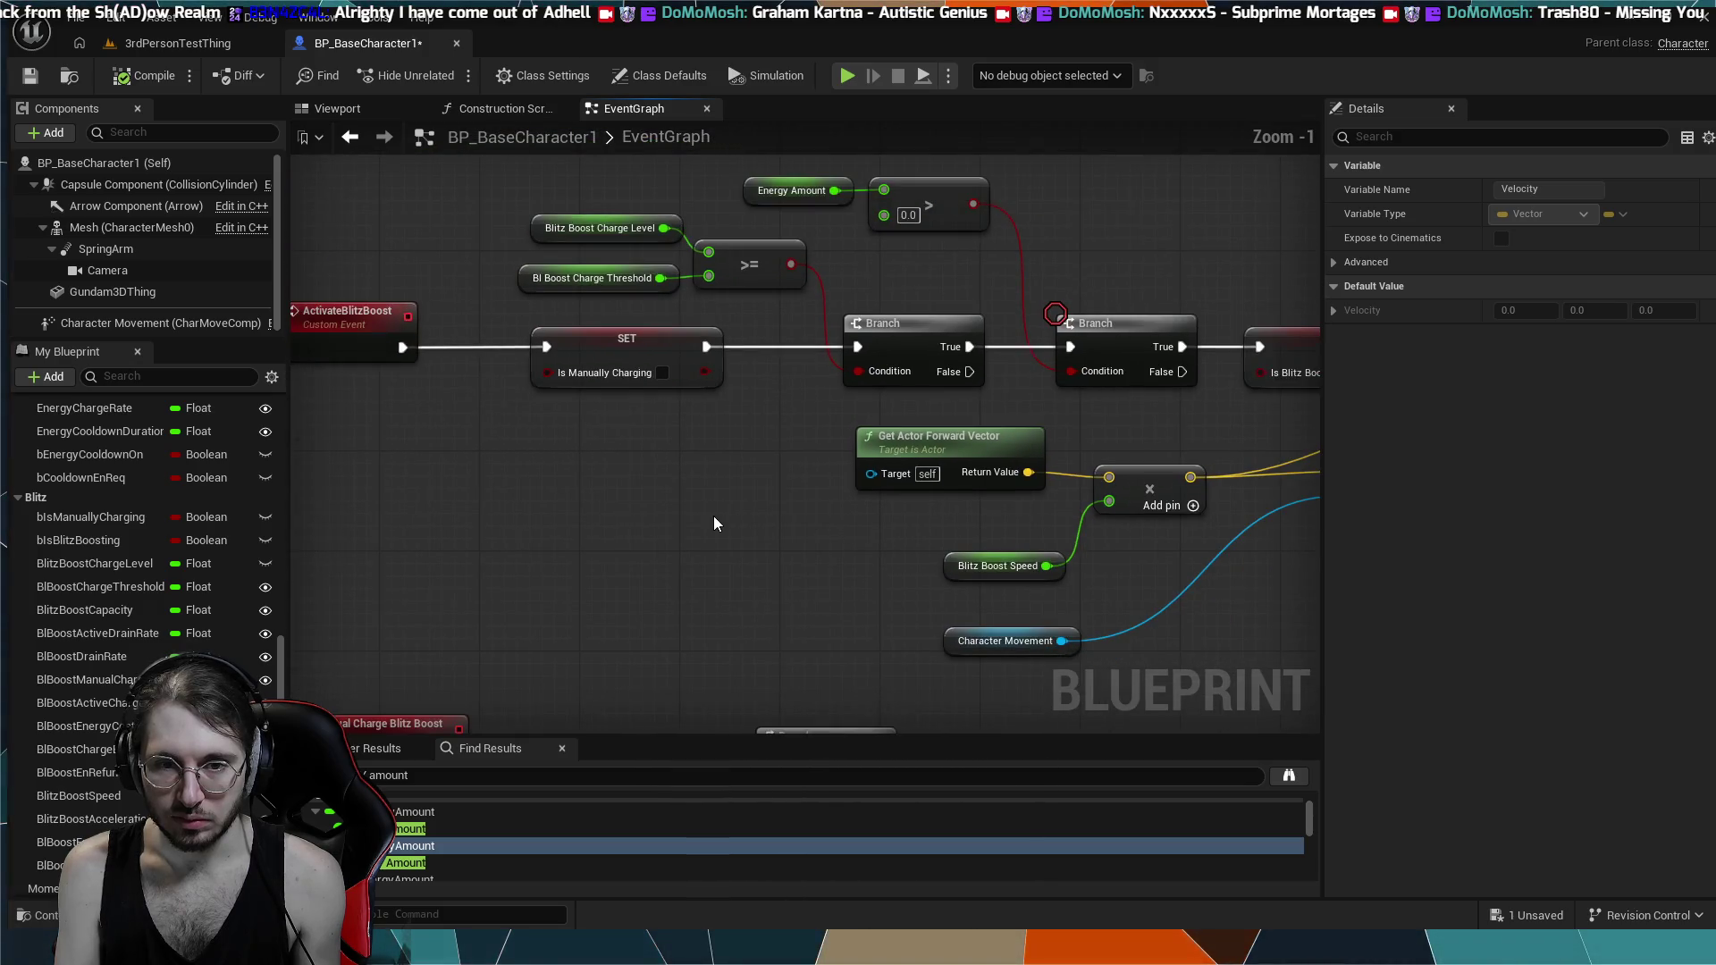
pyautogui.scroll(-2, 714, 517)
pyautogui.moveTo(713, 516); pyautogui.dragTo(743, 495)
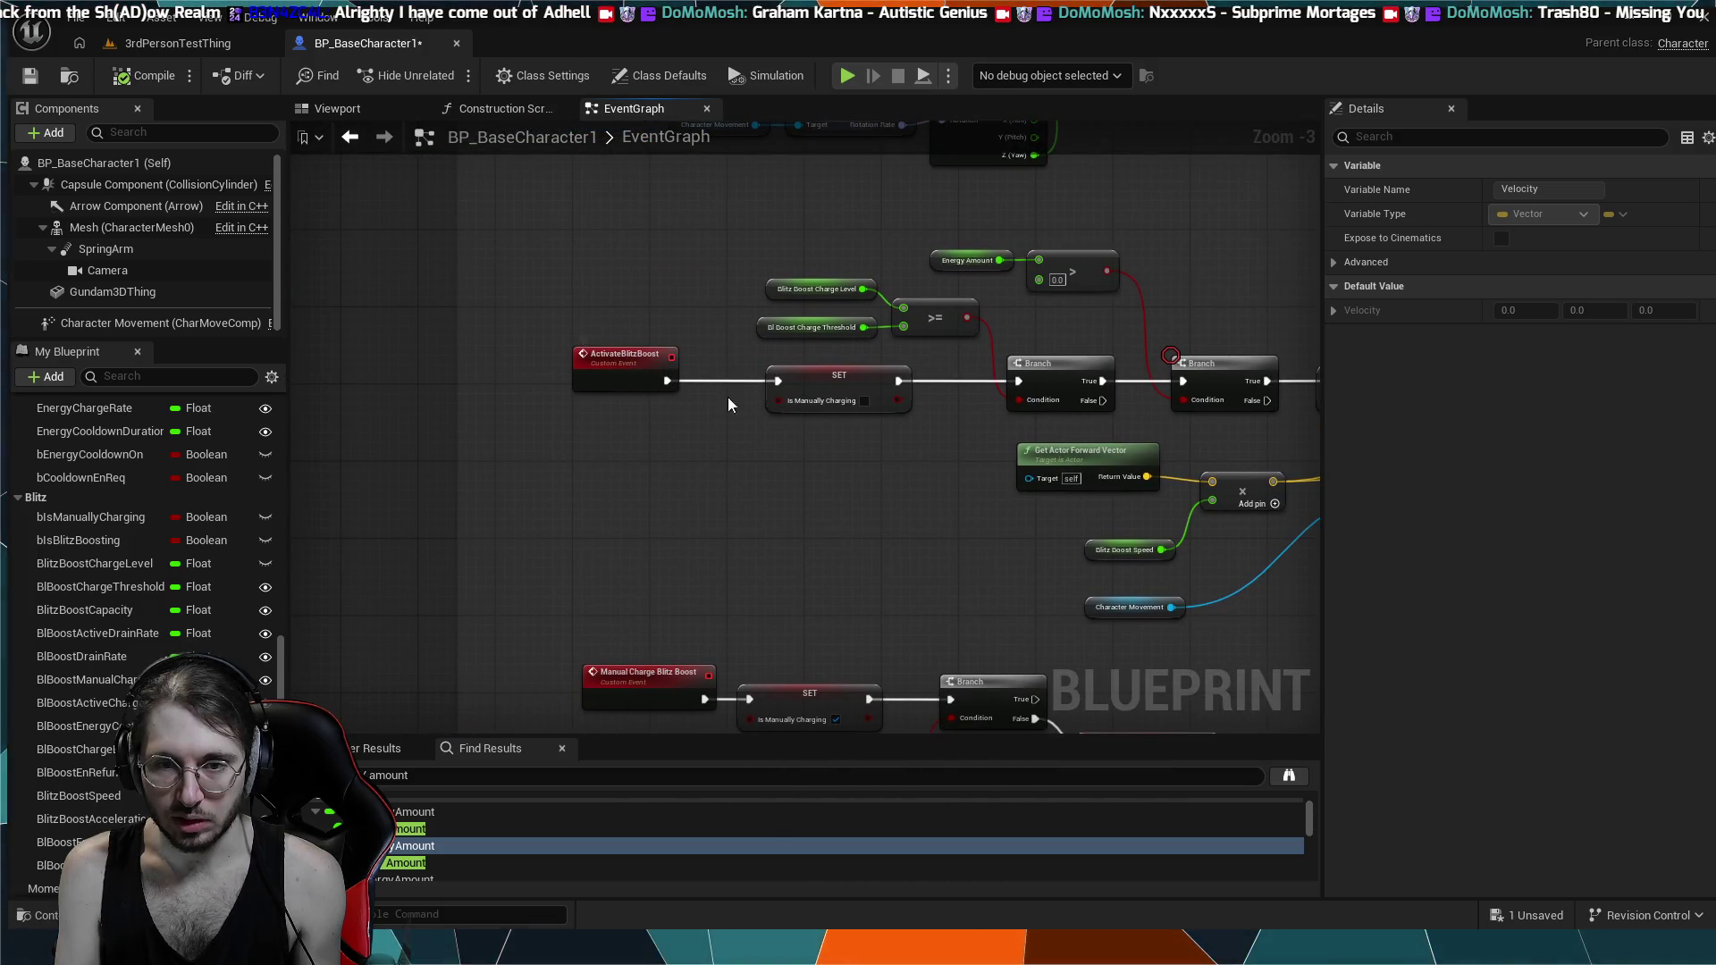
pyautogui.scroll(-3, 639, 411)
pyautogui.moveTo(651, 345)
pyautogui.mouseDown()
pyautogui.moveTo(698, 382)
pyautogui.moveTo(690, 471)
pyautogui.moveTo(705, 370)
pyautogui.moveTo(894, 268)
pyautogui.moveTo(955, 458)
pyautogui.mouseUp()
pyautogui.scroll(-5, 893, 460)
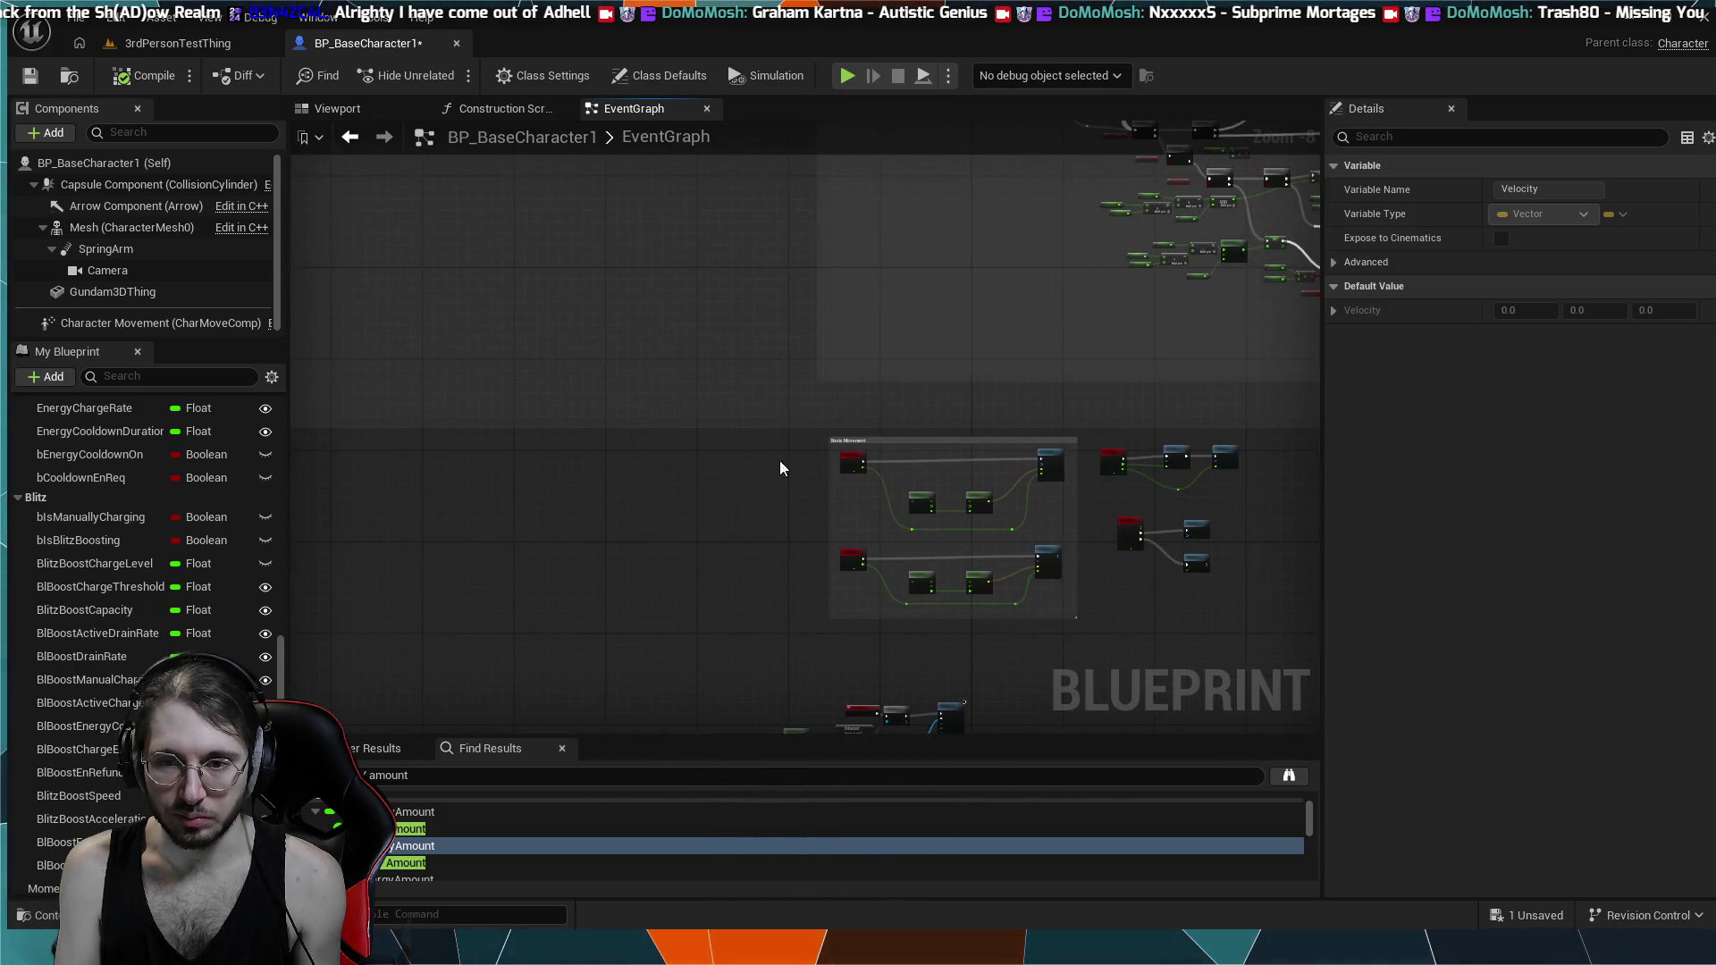
pyautogui.scroll(8, 758, 437)
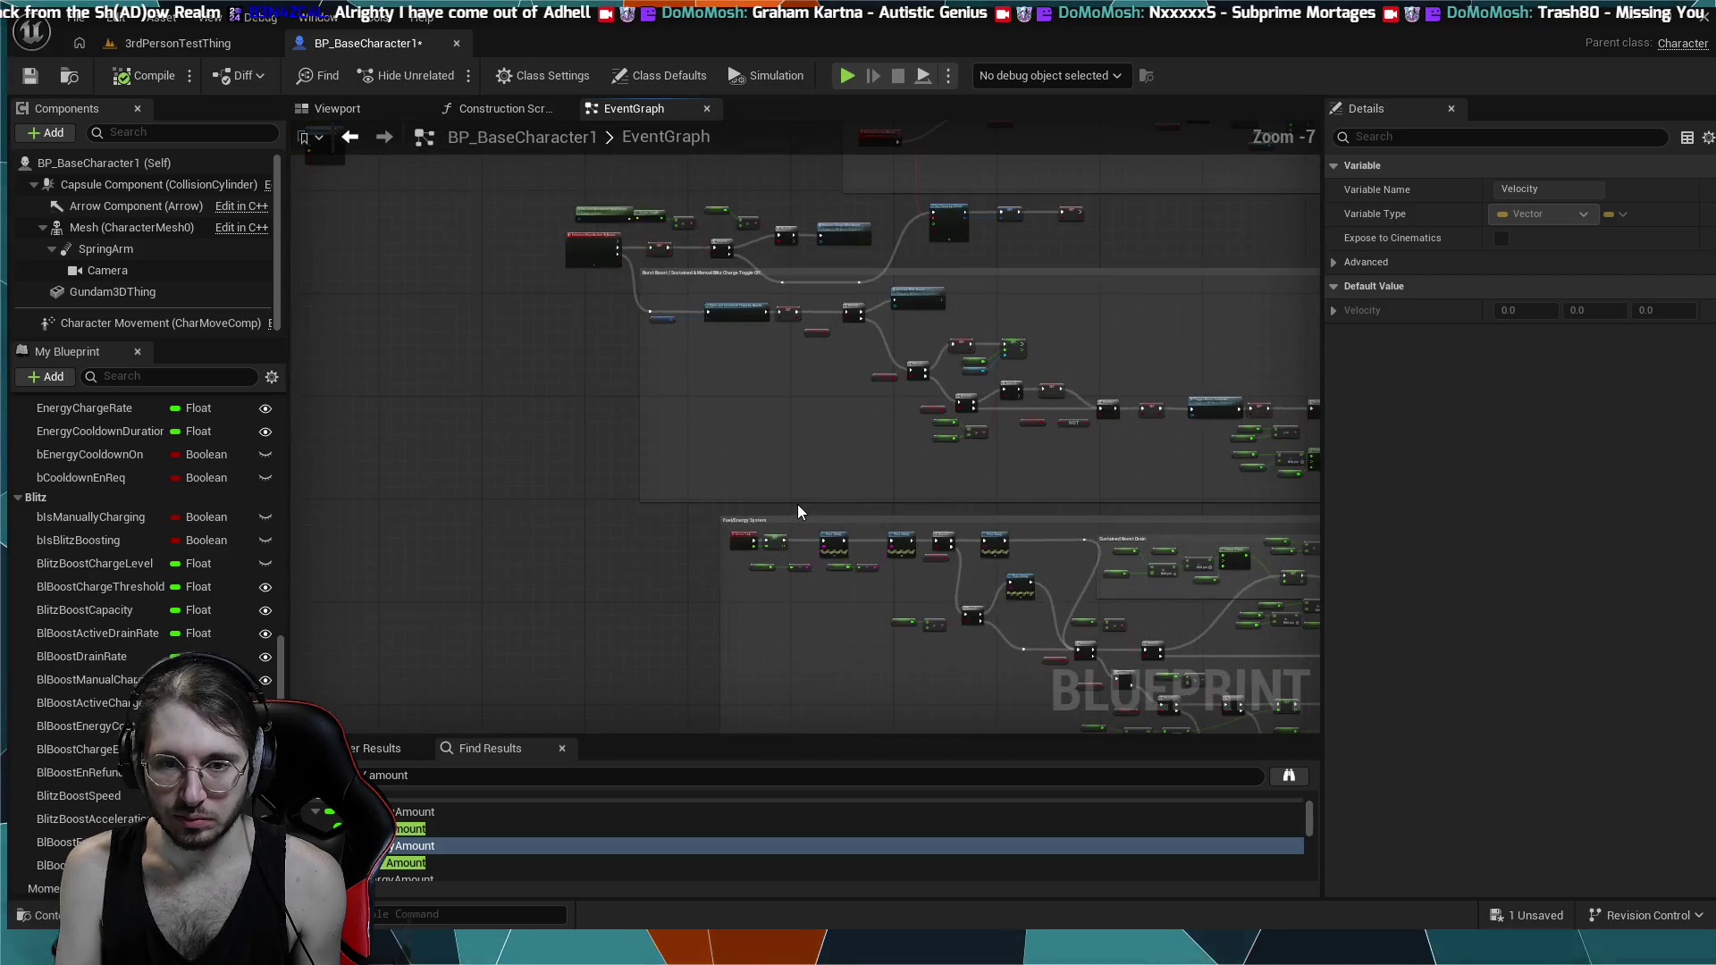
pyautogui.moveTo(834, 563)
pyautogui.mouseDown()
pyautogui.moveTo(737, 203)
pyautogui.moveTo(510, 336)
pyautogui.moveTo(533, 404)
pyautogui.moveTo(519, 395)
pyautogui.mouseUp()
pyautogui.scroll(-2, 736, 203)
pyautogui.moveTo(583, 441)
pyautogui.mouseDown()
pyautogui.moveTo(432, 390)
pyautogui.moveTo(935, 606)
pyautogui.moveTo(1178, 737)
pyautogui.mouseUp()
pyautogui.moveTo(748, 398)
pyautogui.mouseDown()
pyautogui.moveTo(748, 525)
pyautogui.moveTo(943, 604)
pyautogui.mouseUp()
pyautogui.scroll(2, 748, 528)
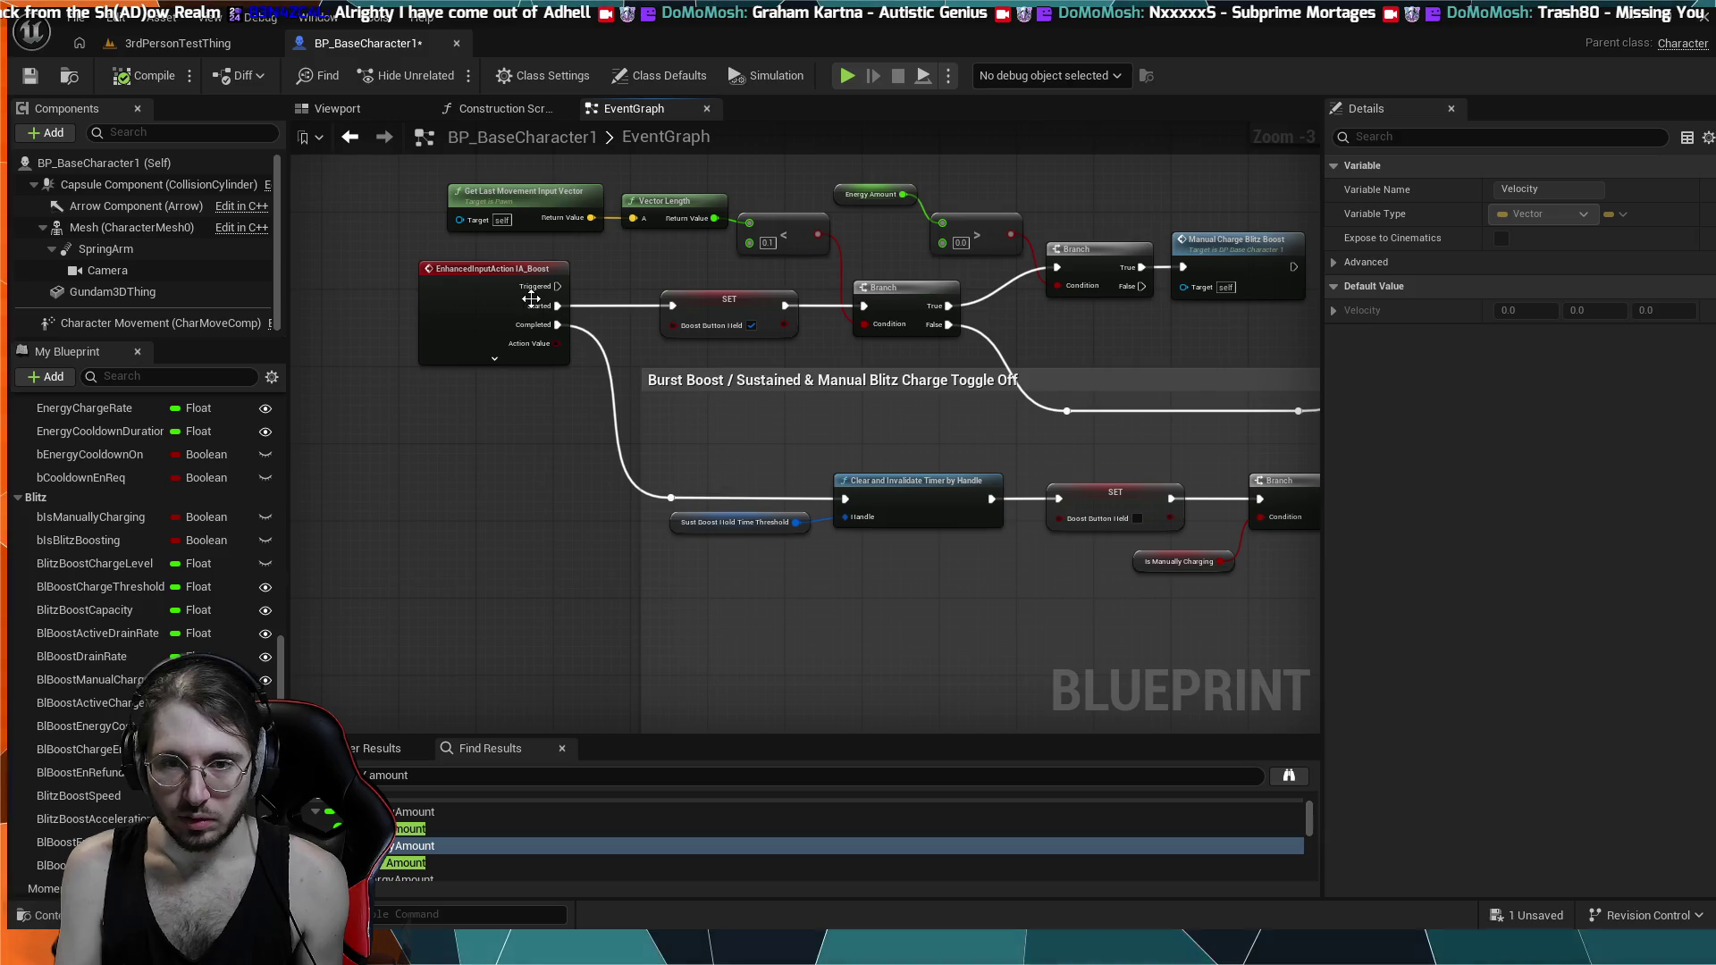
pyautogui.click(487, 268)
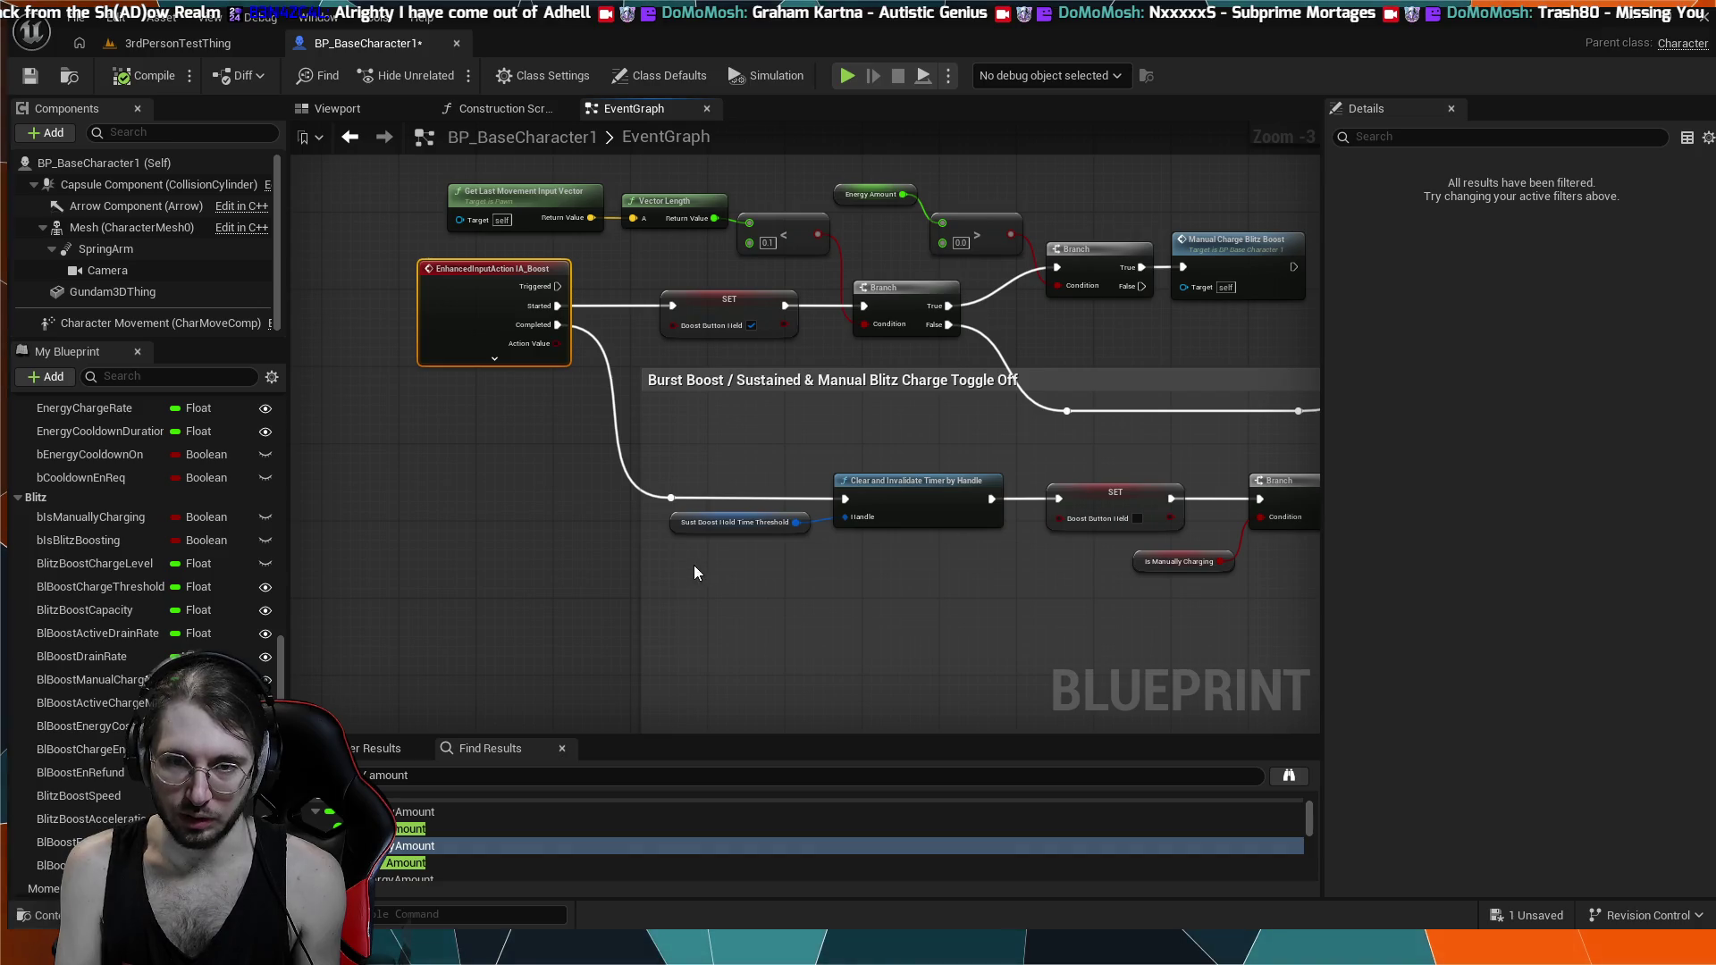
pyautogui.scroll(-1, 626, 531)
pyautogui.moveTo(652, 546)
pyautogui.mouseDown()
pyautogui.moveTo(694, 547)
pyautogui.moveTo(615, 550)
pyautogui.moveTo(613, 566)
pyautogui.moveTo(812, 579)
pyautogui.moveTo(528, 527)
pyautogui.moveTo(555, 399)
pyautogui.moveTo(564, 497)
pyautogui.moveTo(792, 550)
pyautogui.moveTo(1150, 697)
pyautogui.moveTo(1072, 590)
pyautogui.moveTo(729, 390)
pyautogui.moveTo(537, 411)
pyautogui.moveTo(796, 369)
pyautogui.moveTo(922, 463)
pyautogui.mouseUp()
pyautogui.scroll(1, 989, 463)
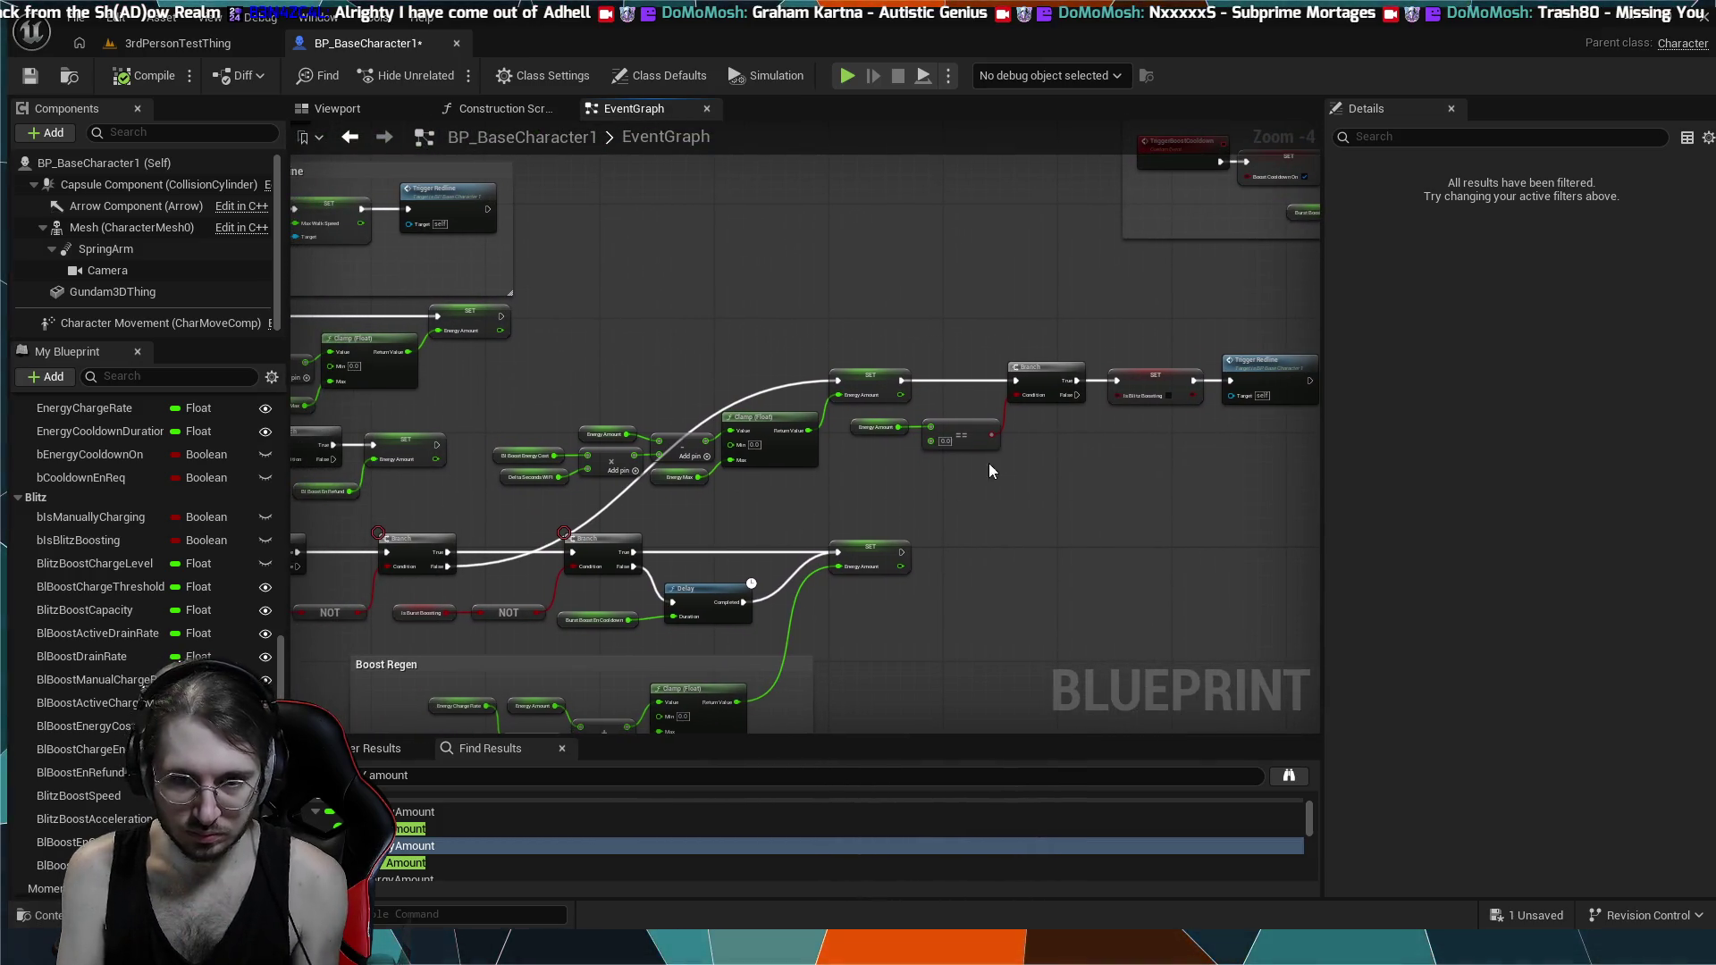
pyautogui.moveTo(815, 500); pyautogui.dragTo(1232, 495)
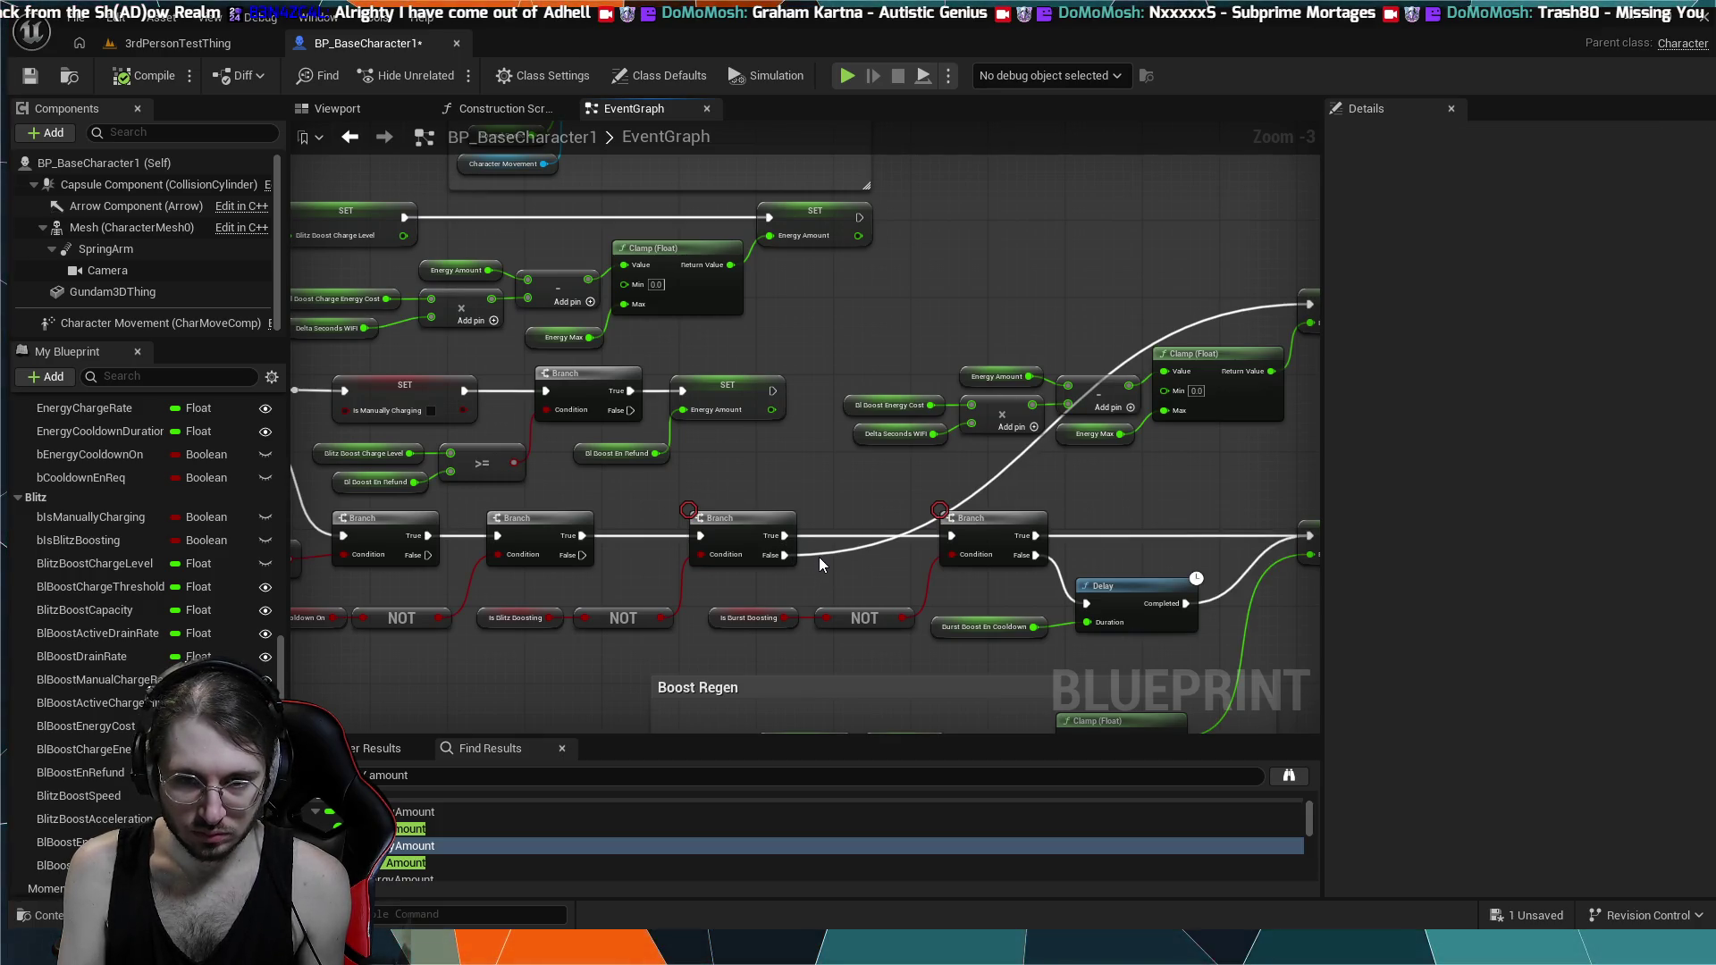
pyautogui.moveTo(819, 555); pyautogui.dragTo(689, 398)
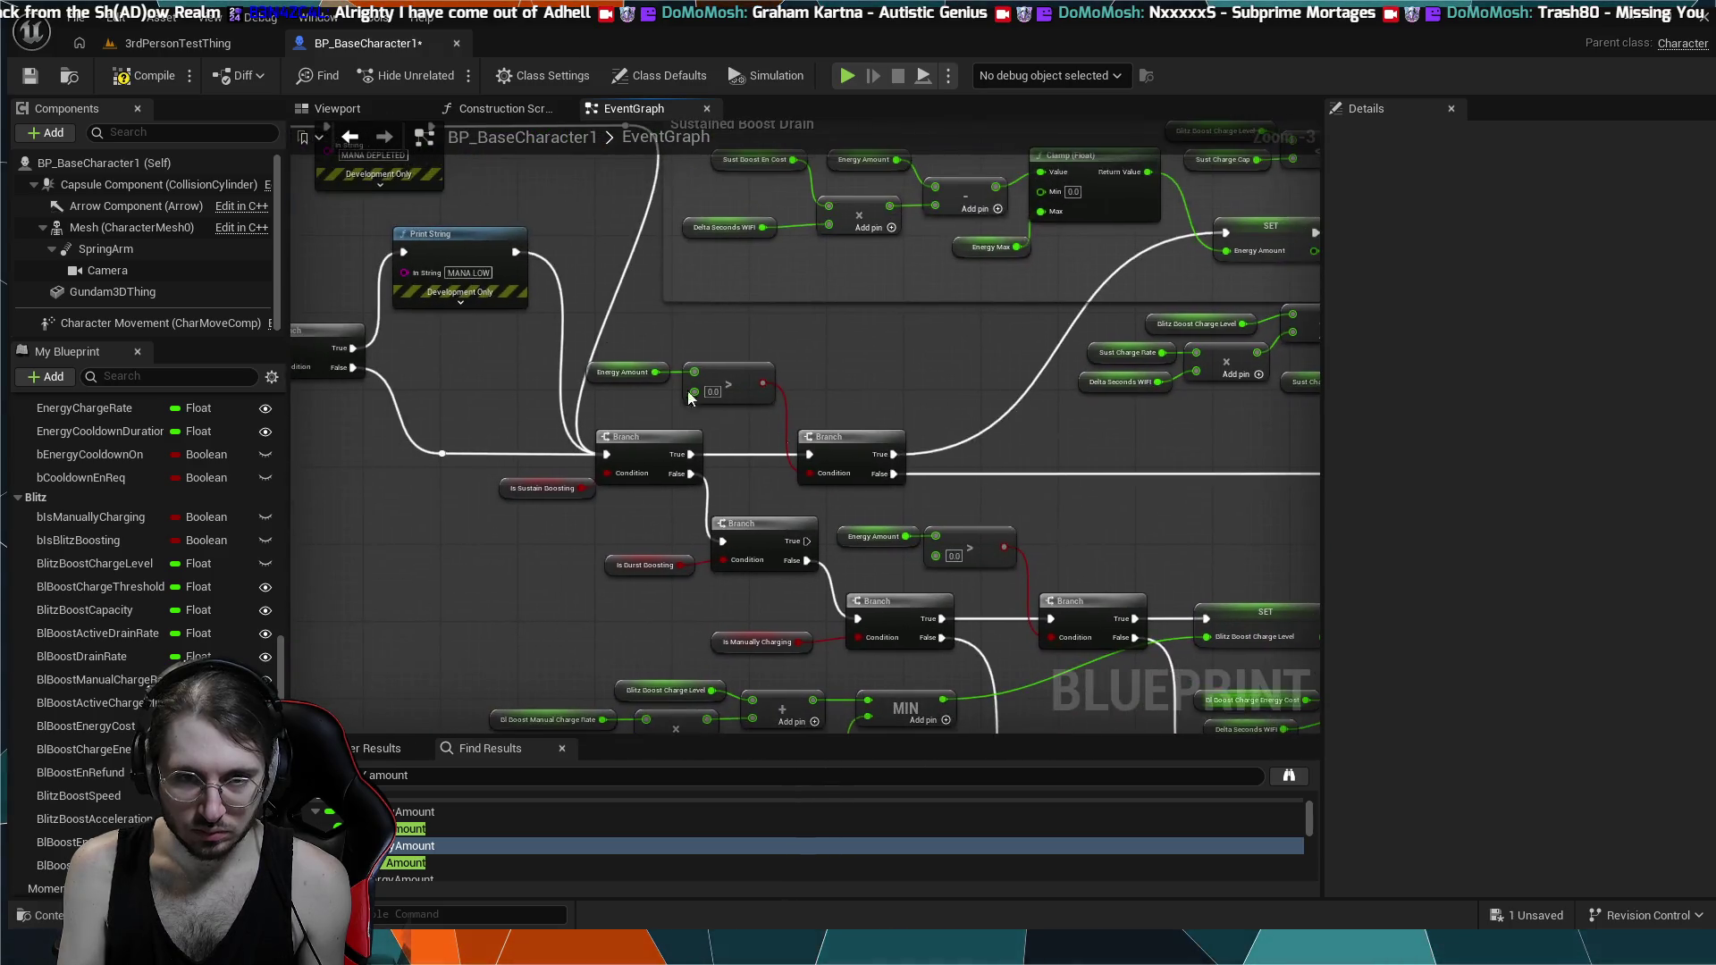
pyautogui.scroll(-5, 689, 398)
pyautogui.scroll(5, 1107, 508)
pyautogui.moveTo(1107, 507); pyautogui.dragTo(656, 265)
pyautogui.scroll(-1, 728, 732)
pyautogui.moveTo(727, 732); pyautogui.dragTo(851, 536)
pyautogui.scroll(-1, 893, 498)
pyautogui.scroll(2, 893, 497)
pyautogui.moveTo(877, 402); pyautogui.dragTo(815, 342)
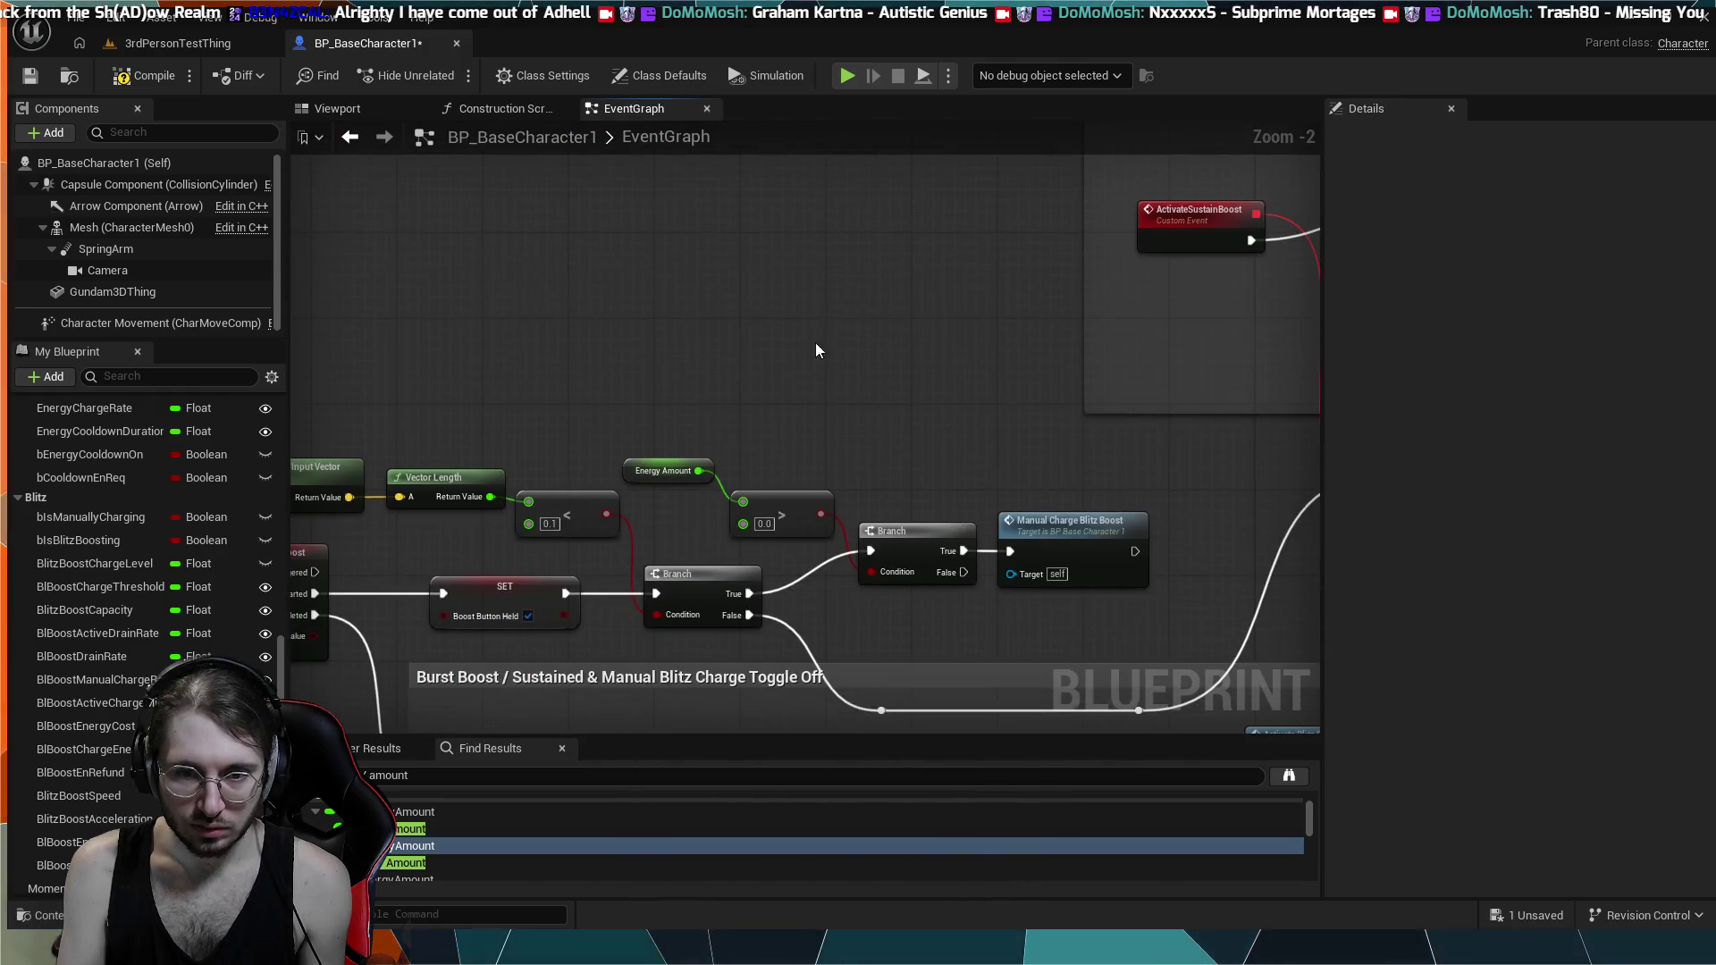
pyautogui.scroll(-3, 816, 350)
pyautogui.moveTo(747, 292)
pyautogui.mouseDown()
pyautogui.moveTo(424, 434)
pyautogui.moveTo(685, 367)
pyautogui.moveTo(902, 283)
pyautogui.moveTo(1264, 459)
pyautogui.mouseUp()
pyautogui.scroll(2, 799, 433)
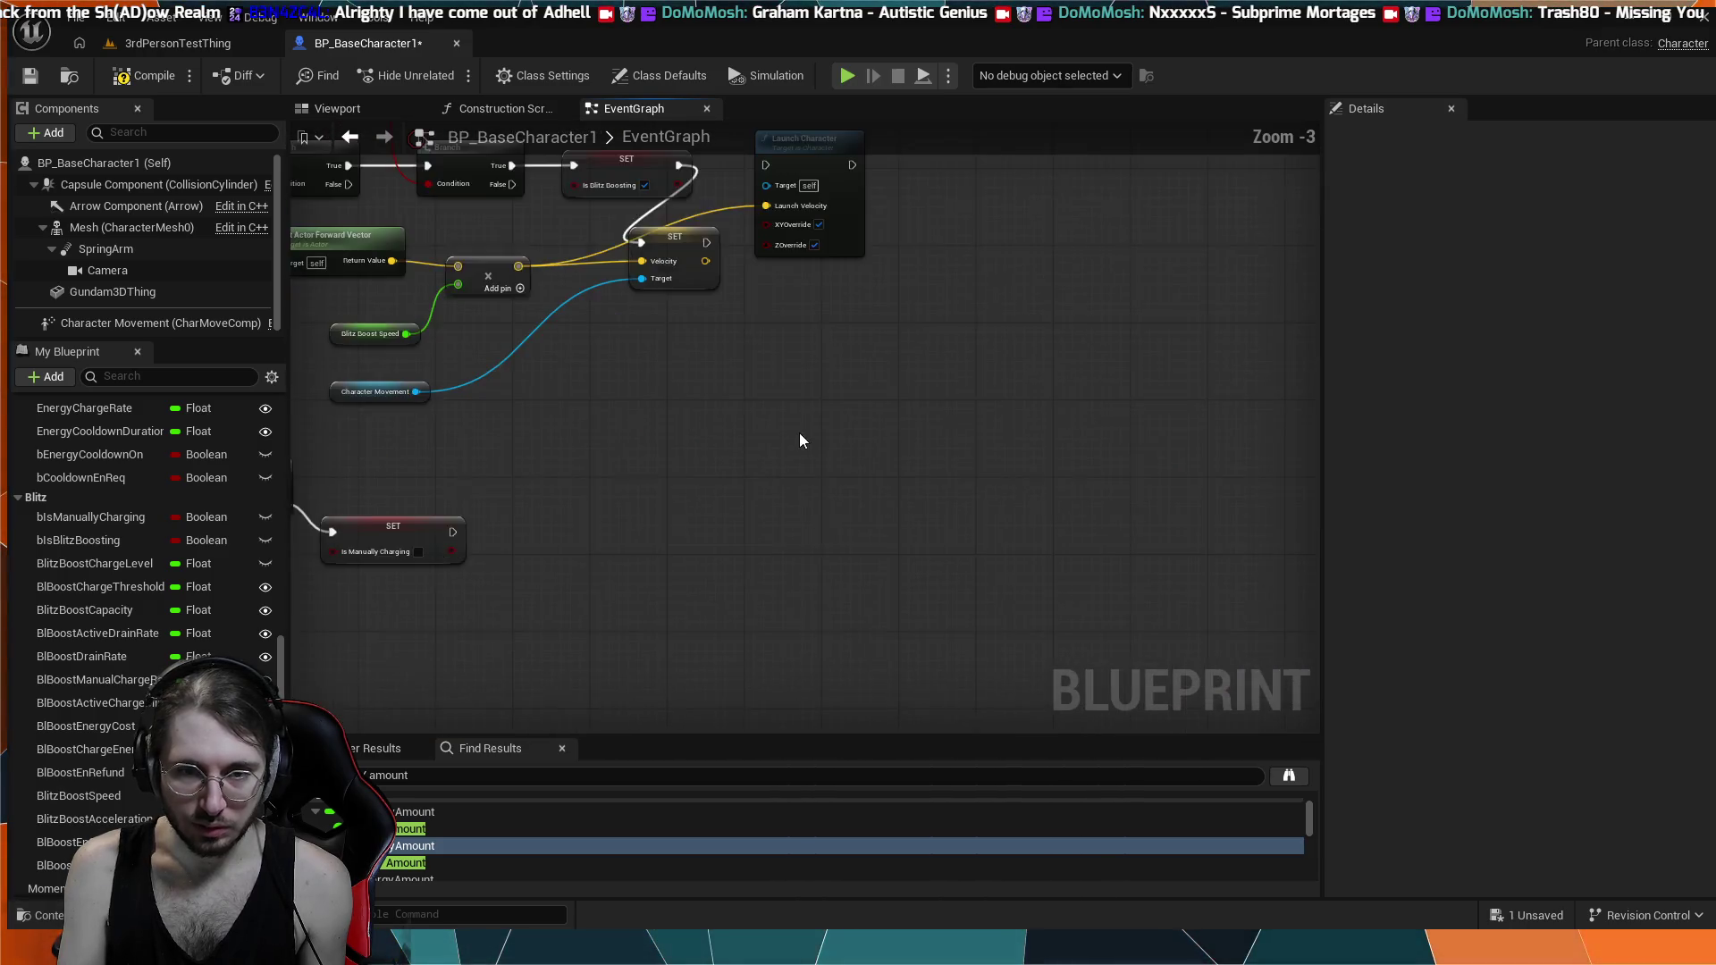
pyautogui.moveTo(799, 432); pyautogui.dragTo(938, 543)
pyautogui.scroll(2, 766, 517)
pyautogui.moveTo(766, 517); pyautogui.dragTo(916, 593)
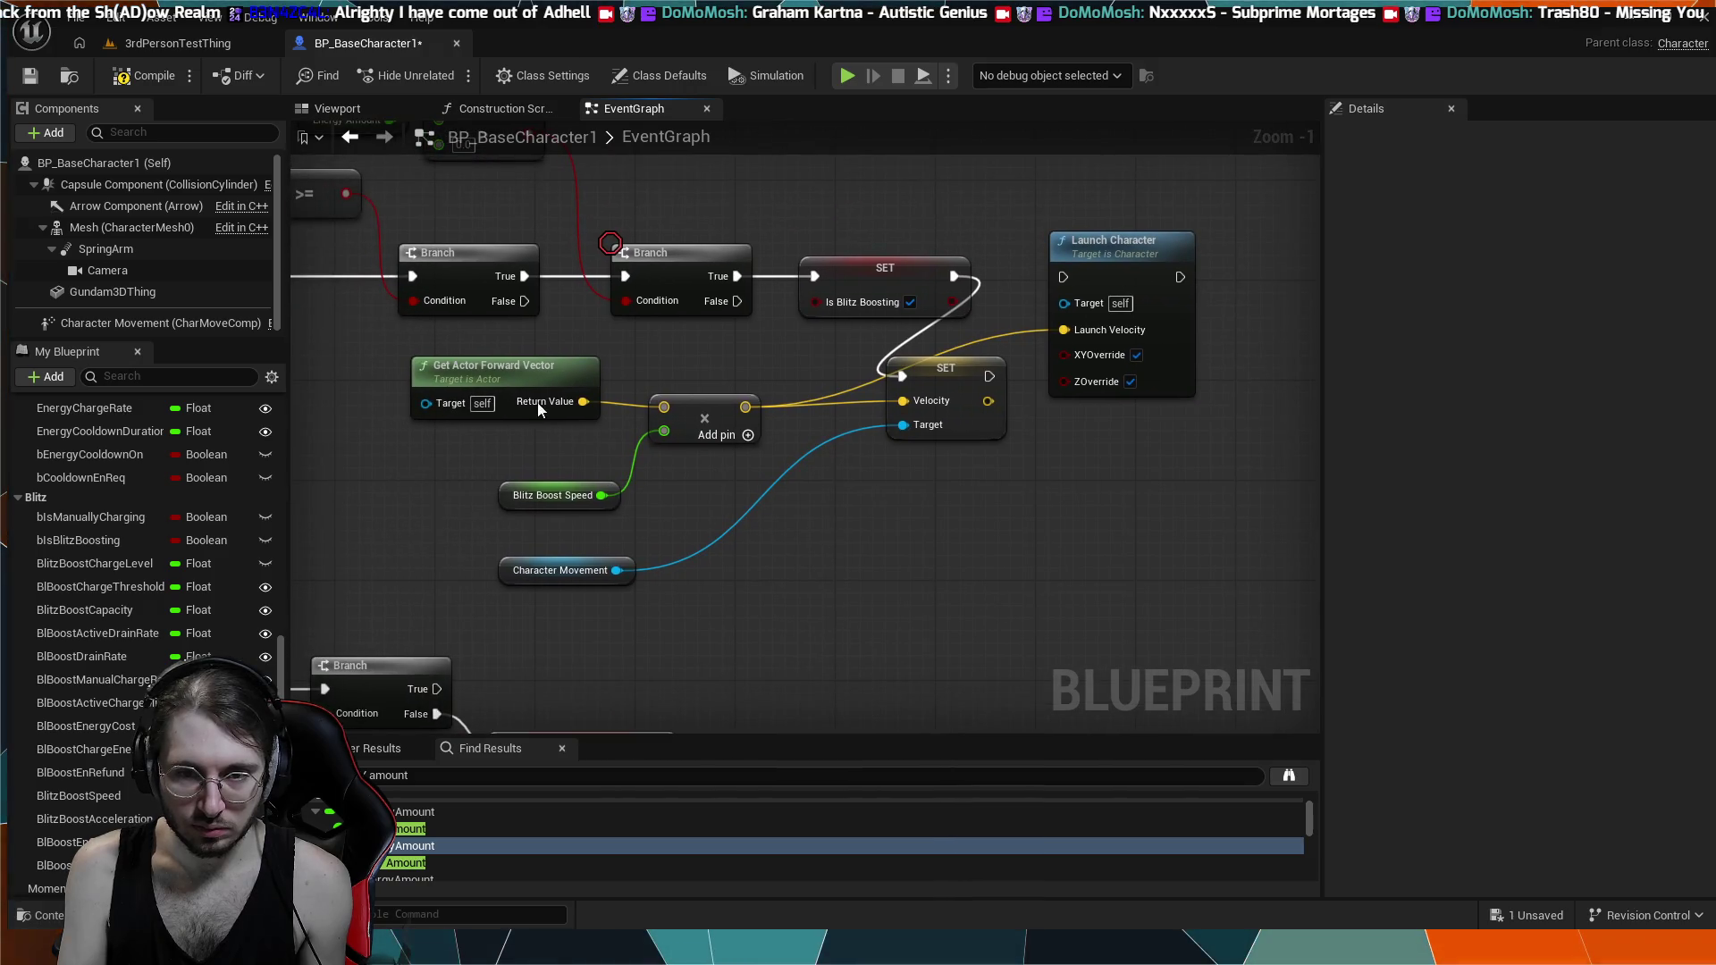
pyautogui.moveTo(893, 459); pyautogui.dragTo(920, 506)
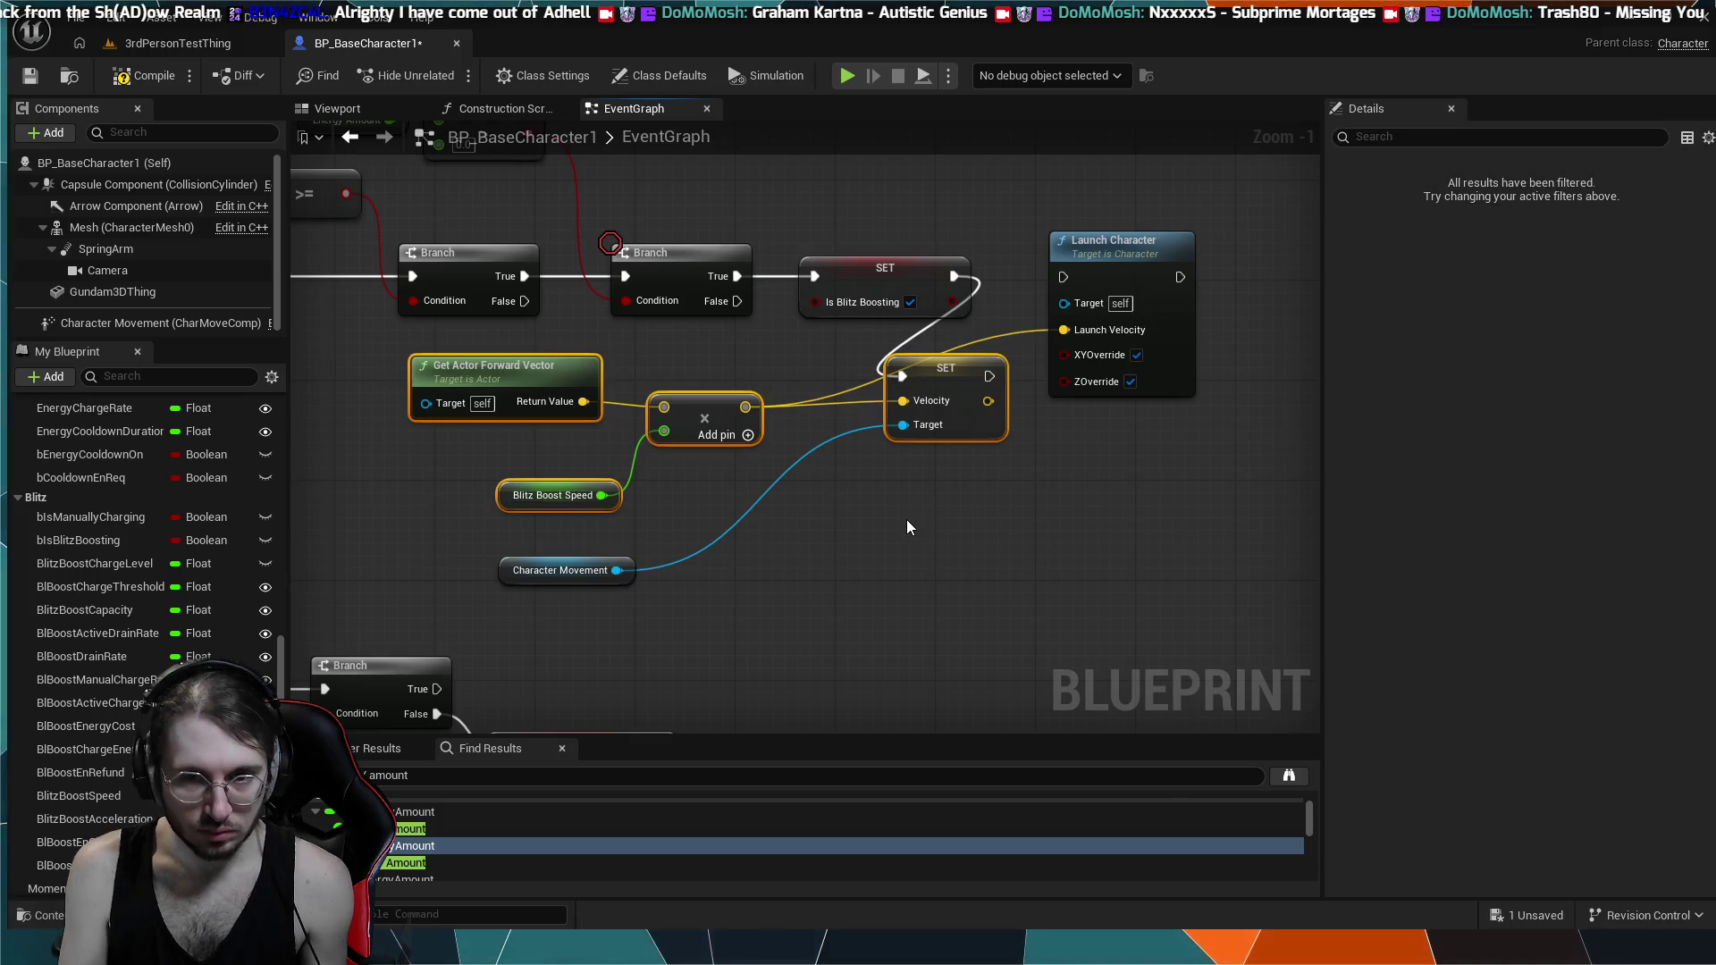
# - Paste the boost velocity node group near Clamp and SET, wiring Branch False into SET Velocity
pyautogui.scroll(-9, 907, 518)
pyautogui.scroll(4, 786, 460)
pyautogui.scroll(5, 881, 476)
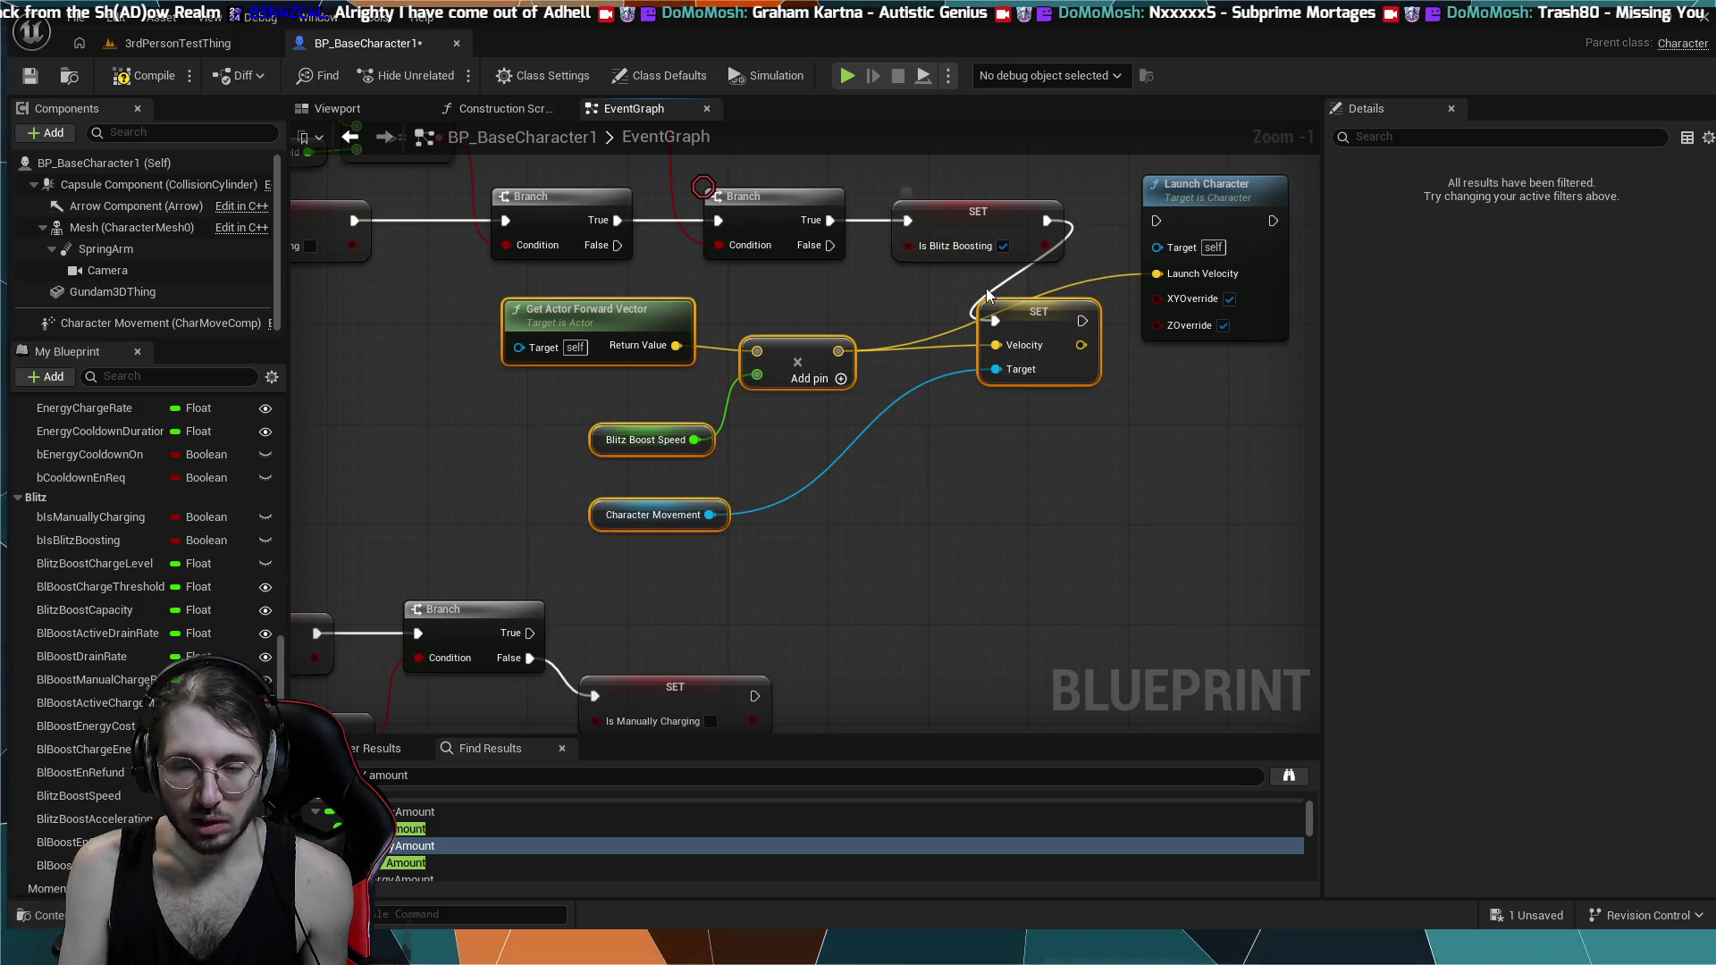
pyautogui.scroll(-6, 1010, 478)
pyautogui.moveTo(1123, 596)
pyautogui.mouseDown()
pyautogui.moveTo(1107, 459)
pyautogui.moveTo(889, 406)
pyautogui.moveTo(751, 483)
pyautogui.mouseUp()
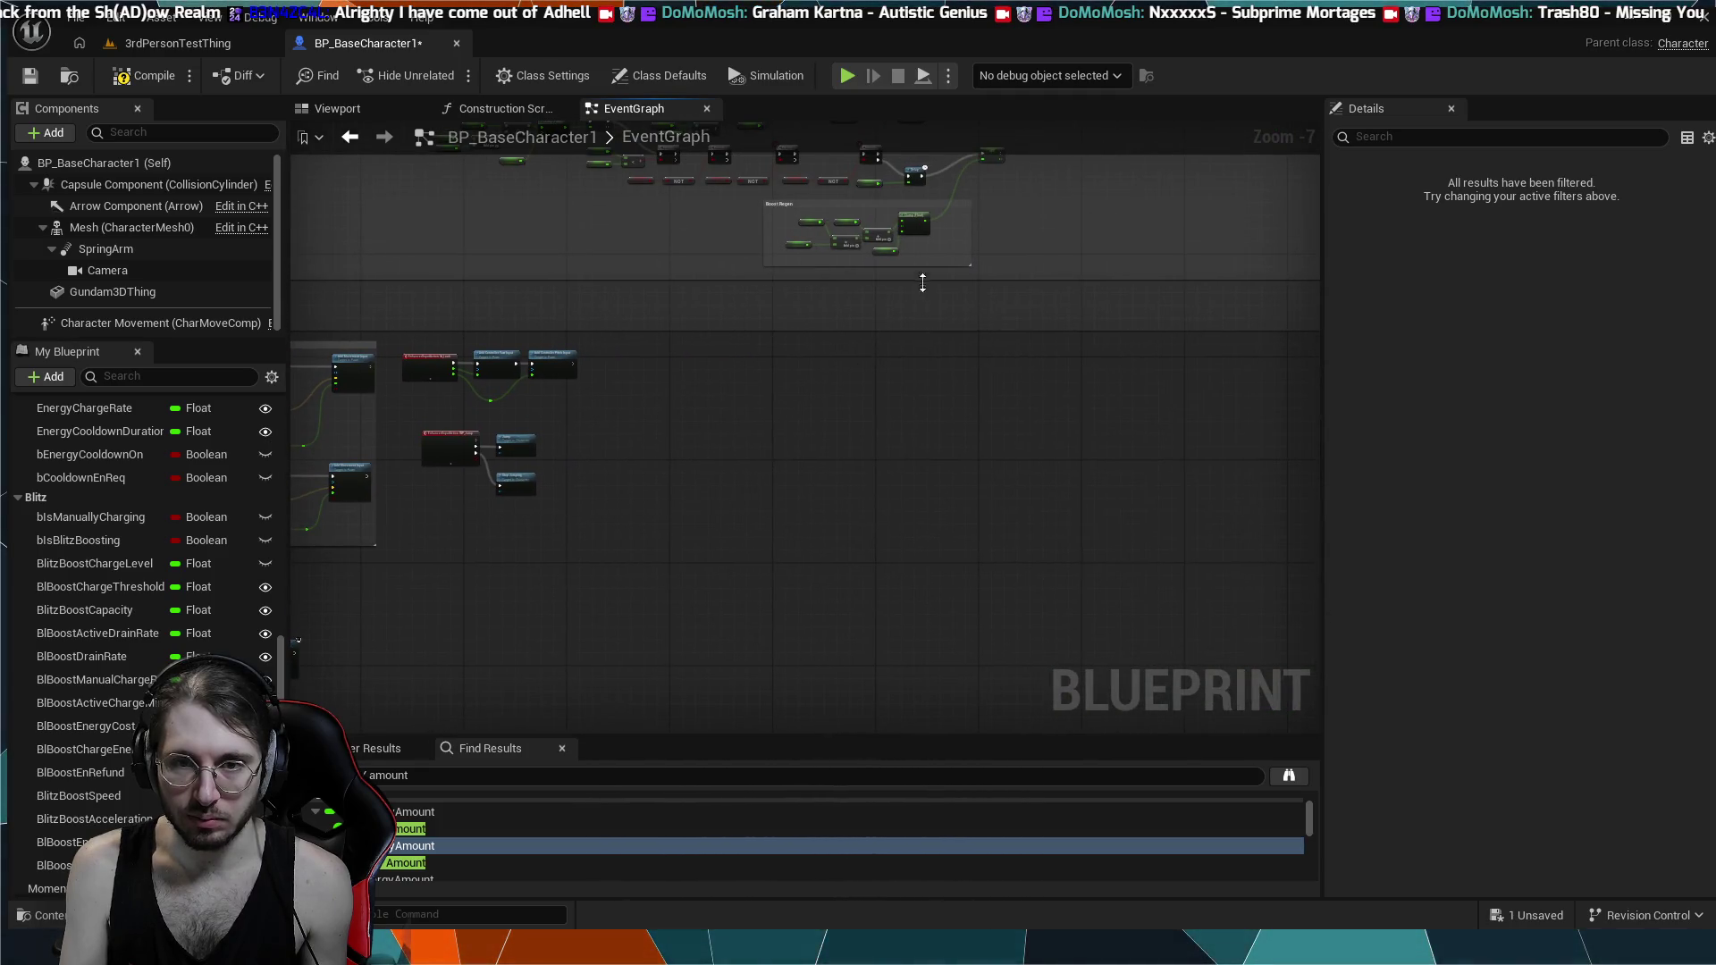
pyautogui.scroll(4, 922, 283)
pyautogui.moveTo(635, 390); pyautogui.dragTo(894, 582)
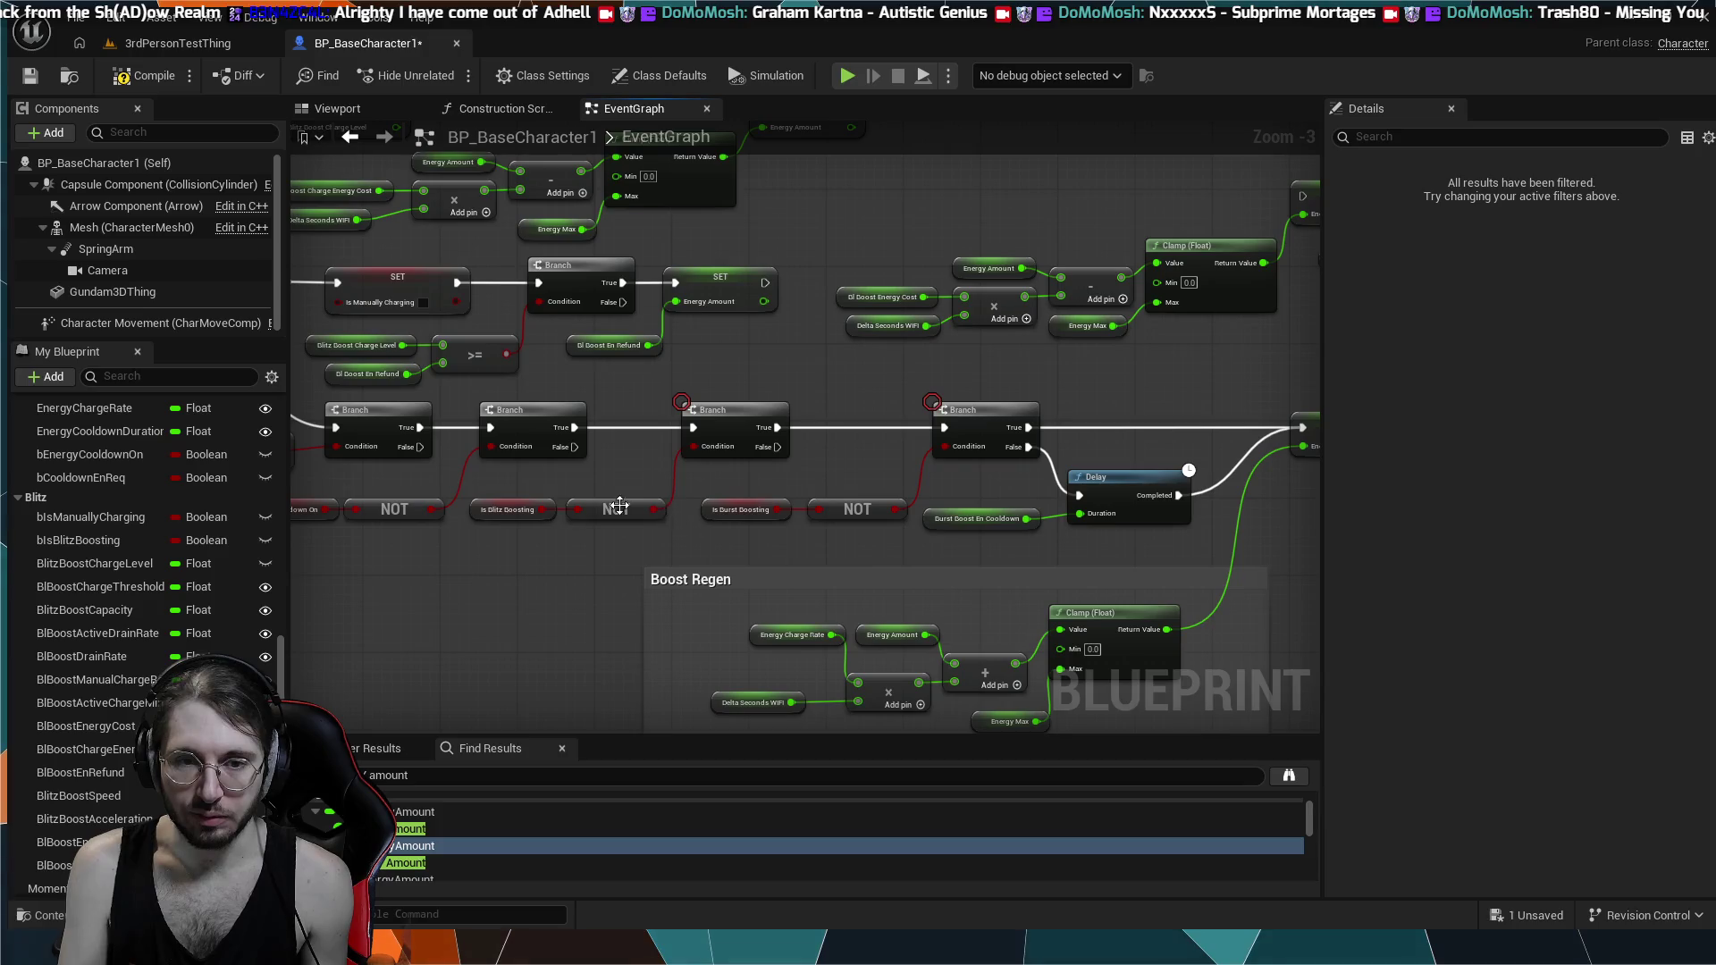
pyautogui.moveTo(736, 476); pyautogui.dragTo(647, 514)
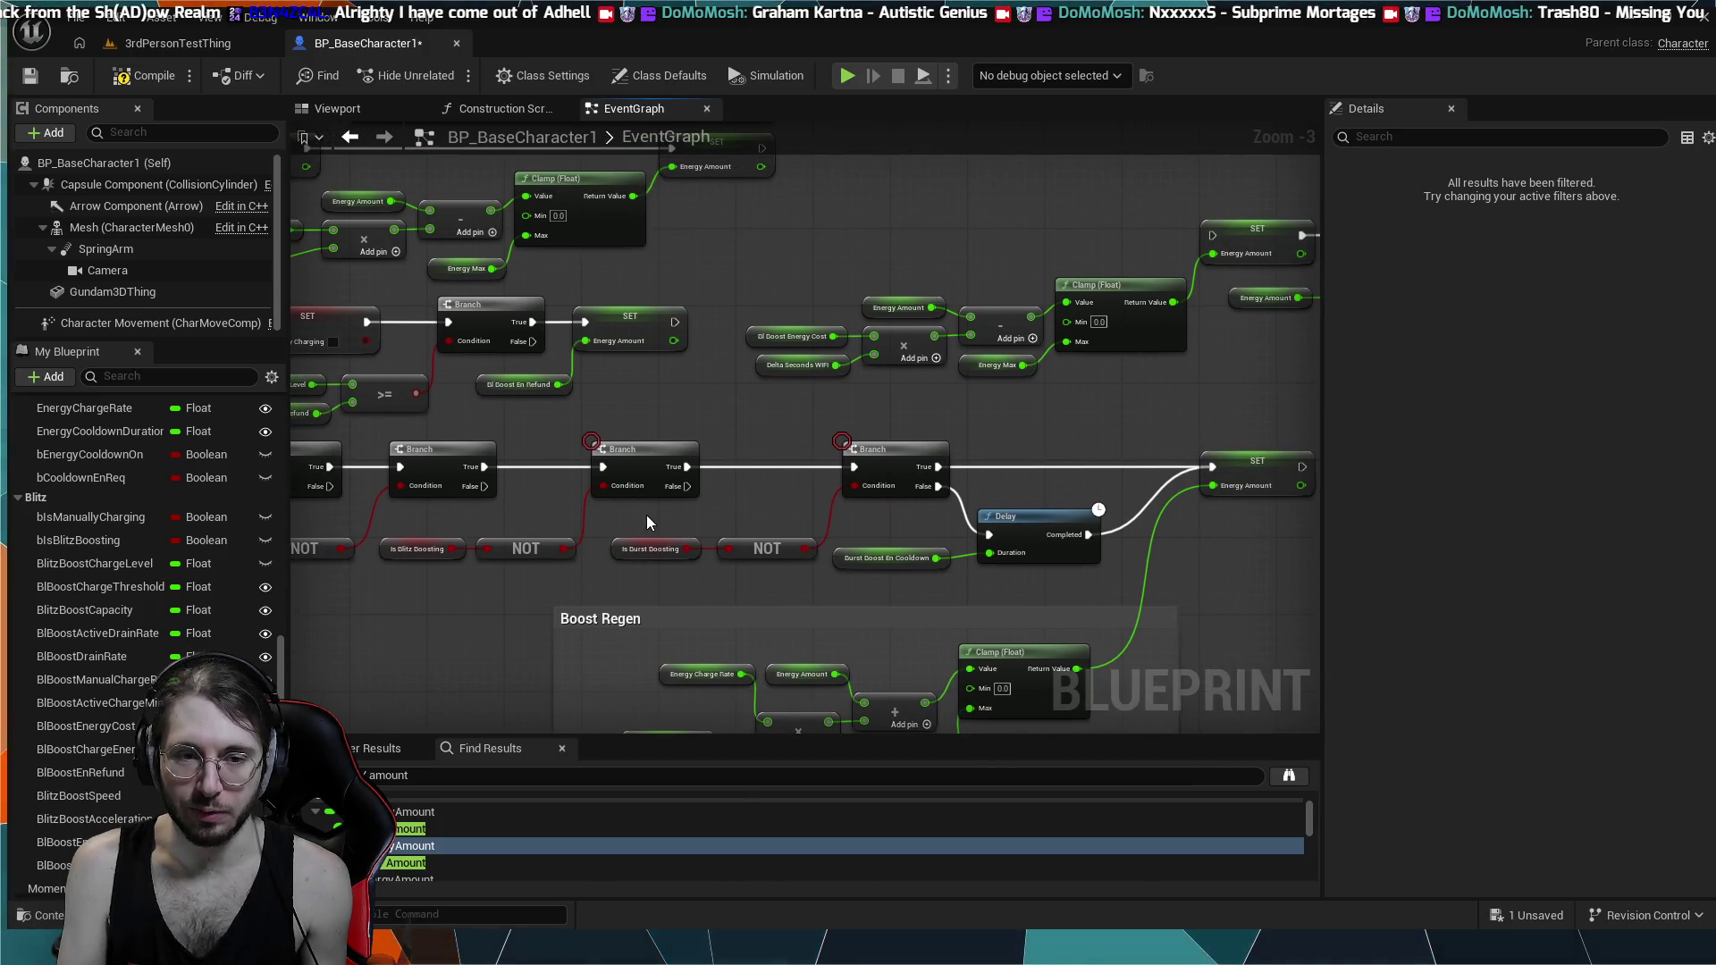
pyautogui.moveTo(952, 513)
pyautogui.mouseDown()
pyautogui.moveTo(592, 542)
pyautogui.moveTo(669, 497)
pyautogui.moveTo(817, 526)
pyautogui.mouseUp()
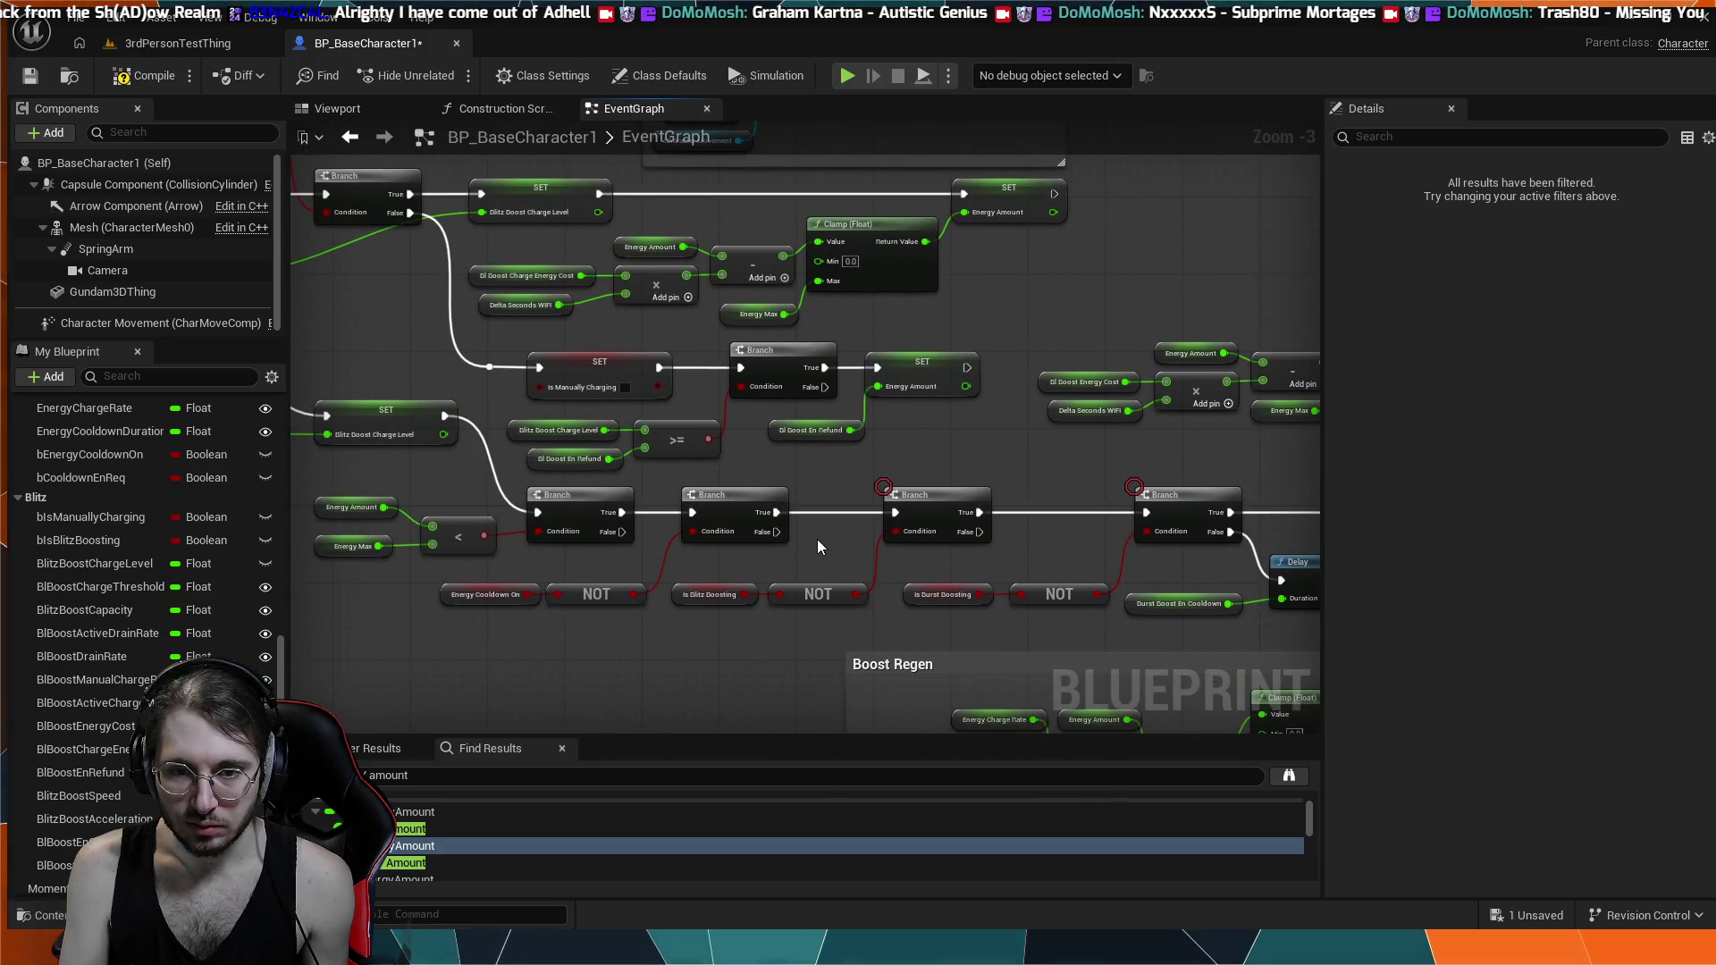
pyautogui.scroll(-2, 817, 539)
pyautogui.moveTo(807, 534)
pyautogui.mouseDown()
pyautogui.moveTo(572, 365)
pyautogui.moveTo(369, 301)
pyautogui.moveTo(571, 330)
pyautogui.moveTo(351, 520)
pyautogui.mouseUp()
pyautogui.scroll(1, 572, 331)
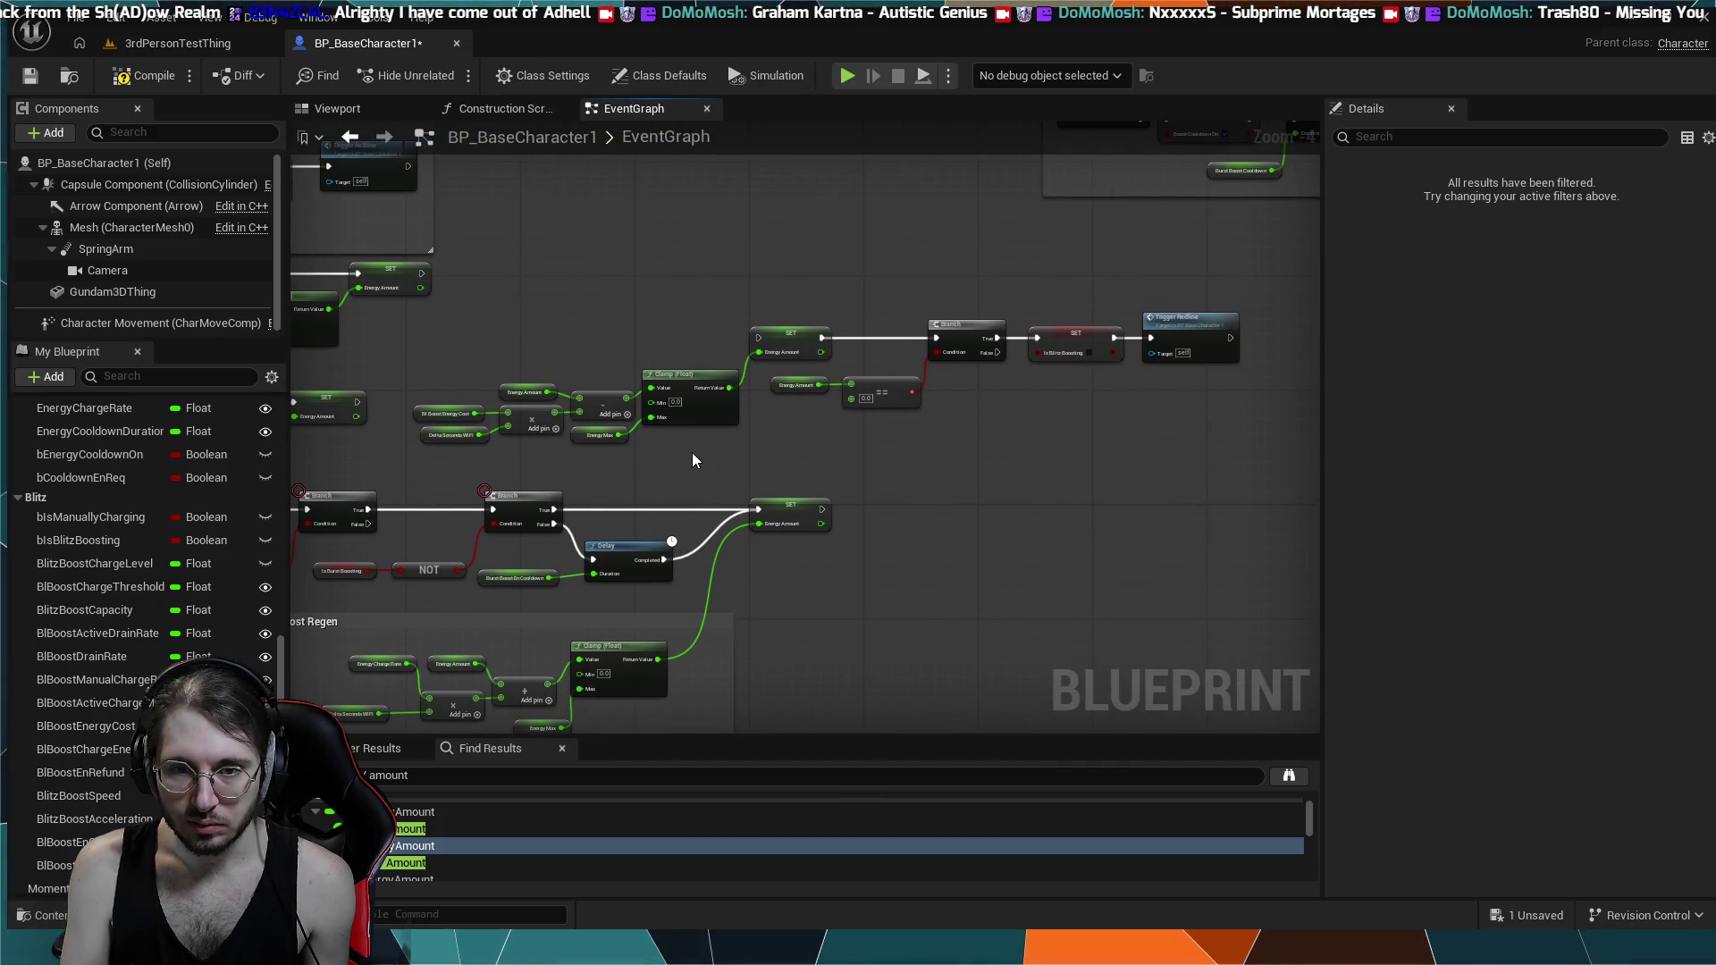
pyautogui.scroll(1, 692, 456)
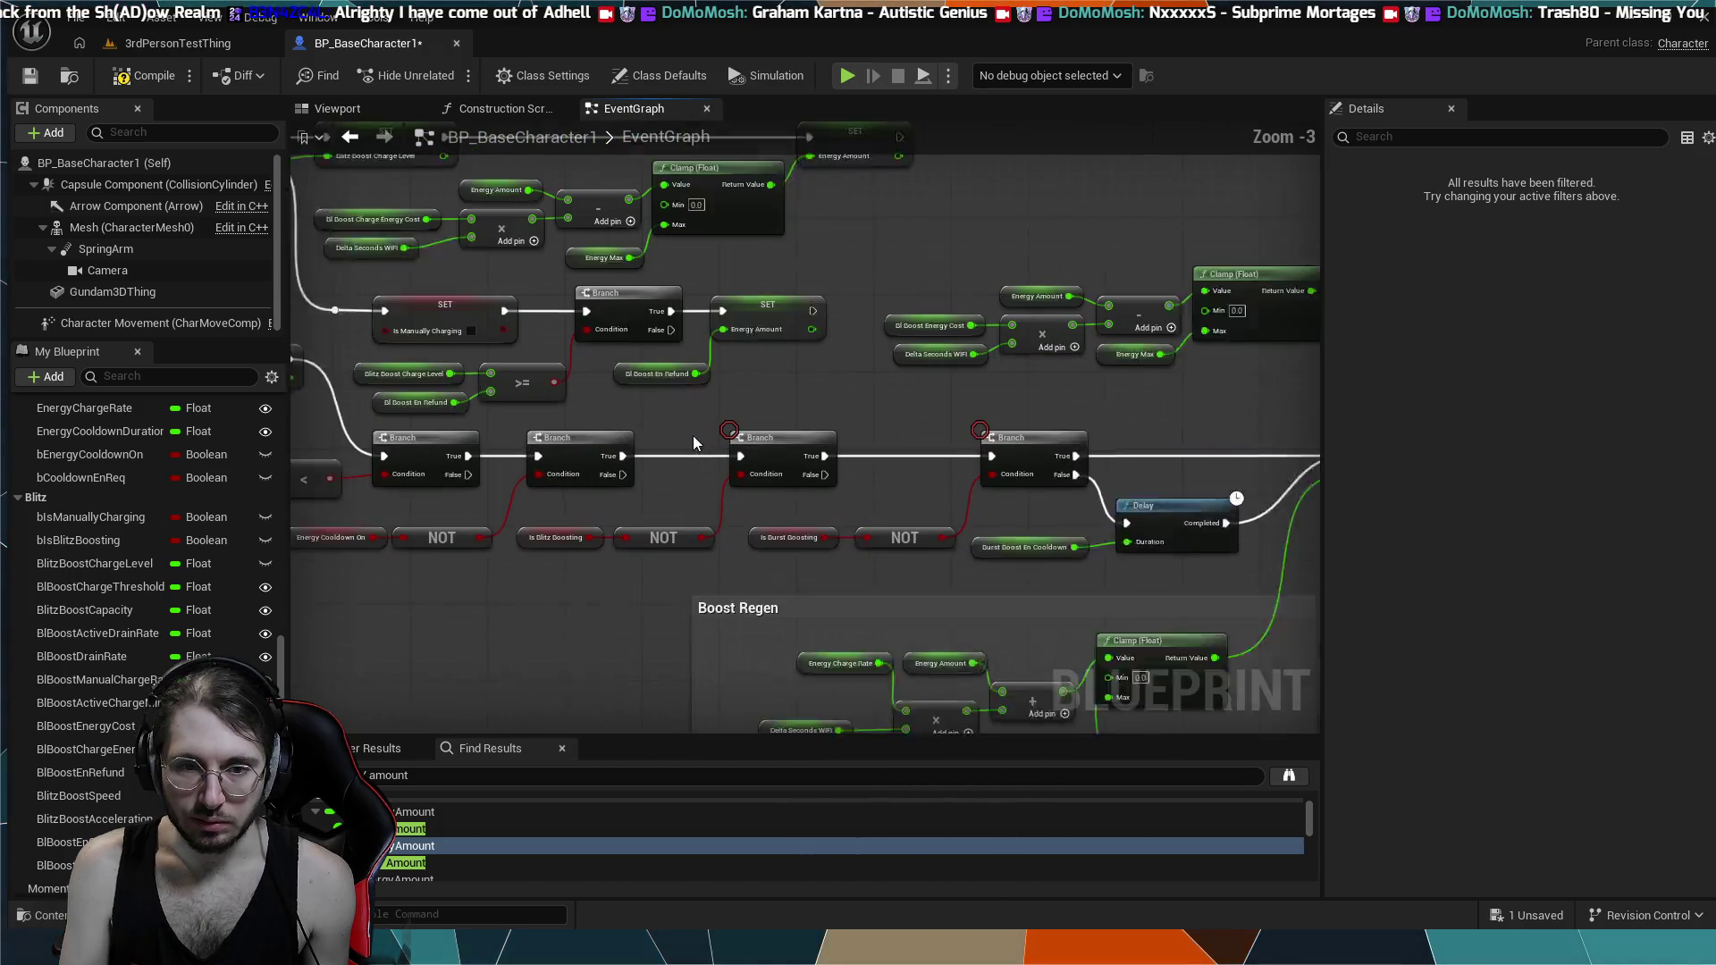
pyautogui.moveTo(694, 436); pyautogui.dragTo(508, 479)
pyautogui.scroll(1, 587, 516)
pyautogui.moveTo(645, 517); pyautogui.dragTo(778, 374)
pyautogui.hotkey('ctrl', 'v')
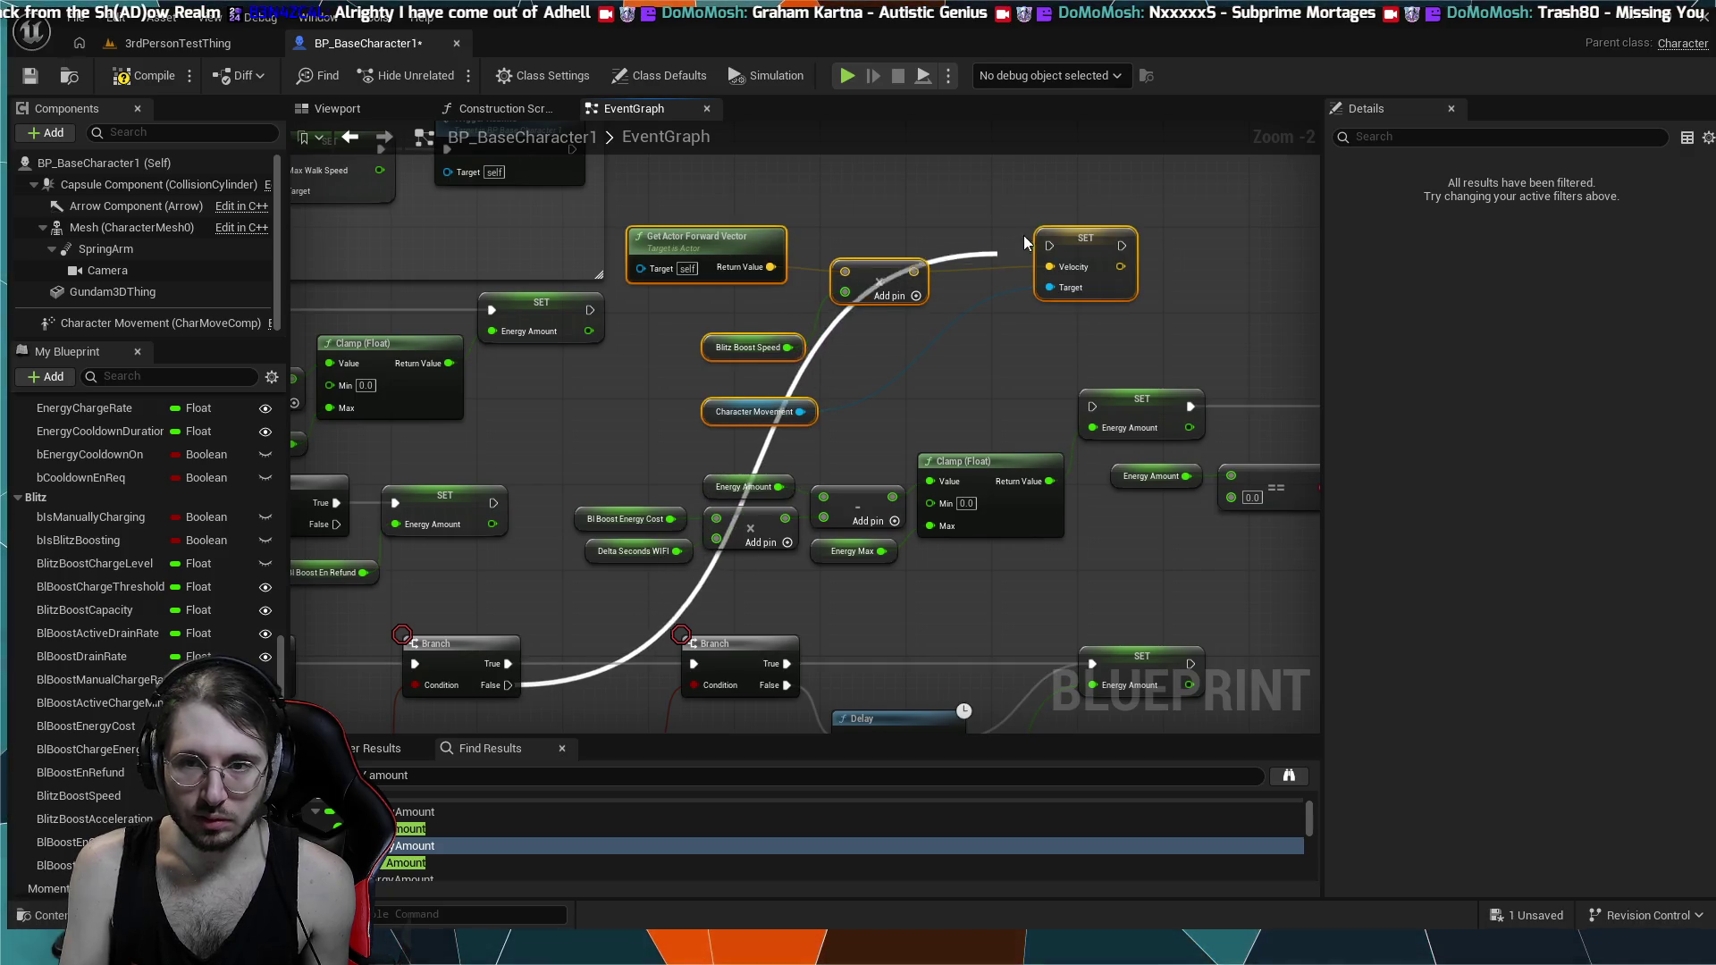
pyautogui.moveTo(1041, 254)
pyautogui.mouseDown()
pyautogui.moveTo(1055, 349)
pyautogui.moveTo(1092, 407)
pyautogui.mouseUp()
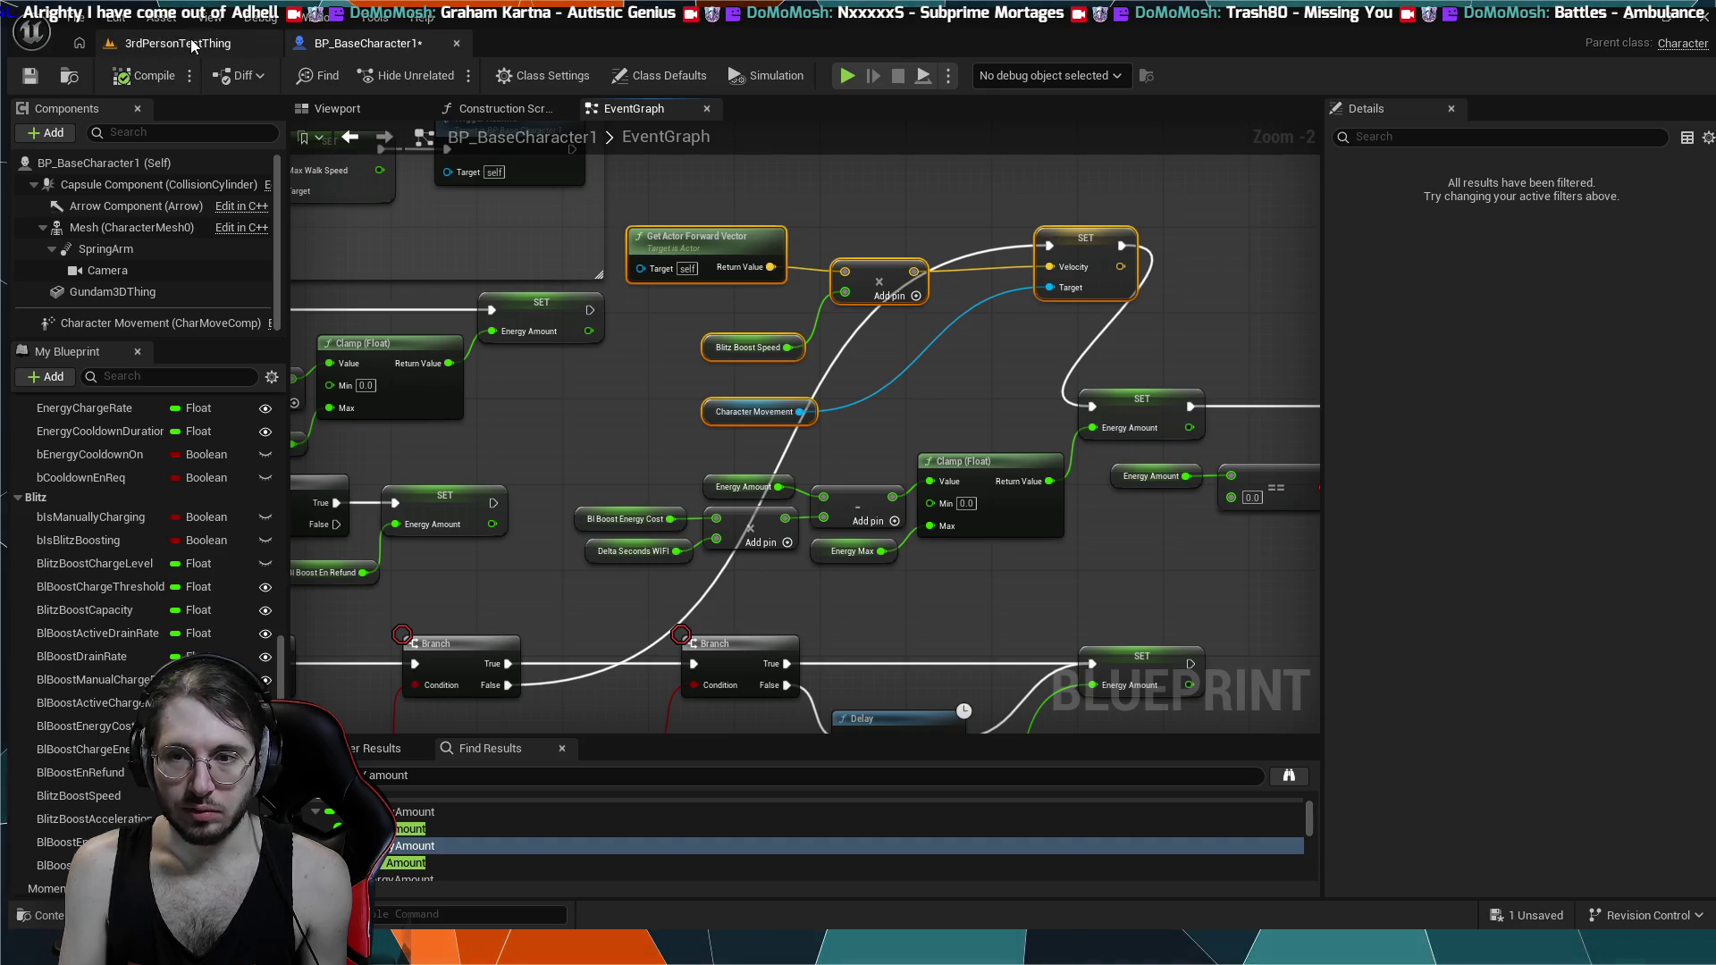
# - Follow the chain toward Trigger Redline, then bring up the 3rdPersonTestThing level
pyautogui.moveTo(1019, 250); pyautogui.dragTo(698, 234)
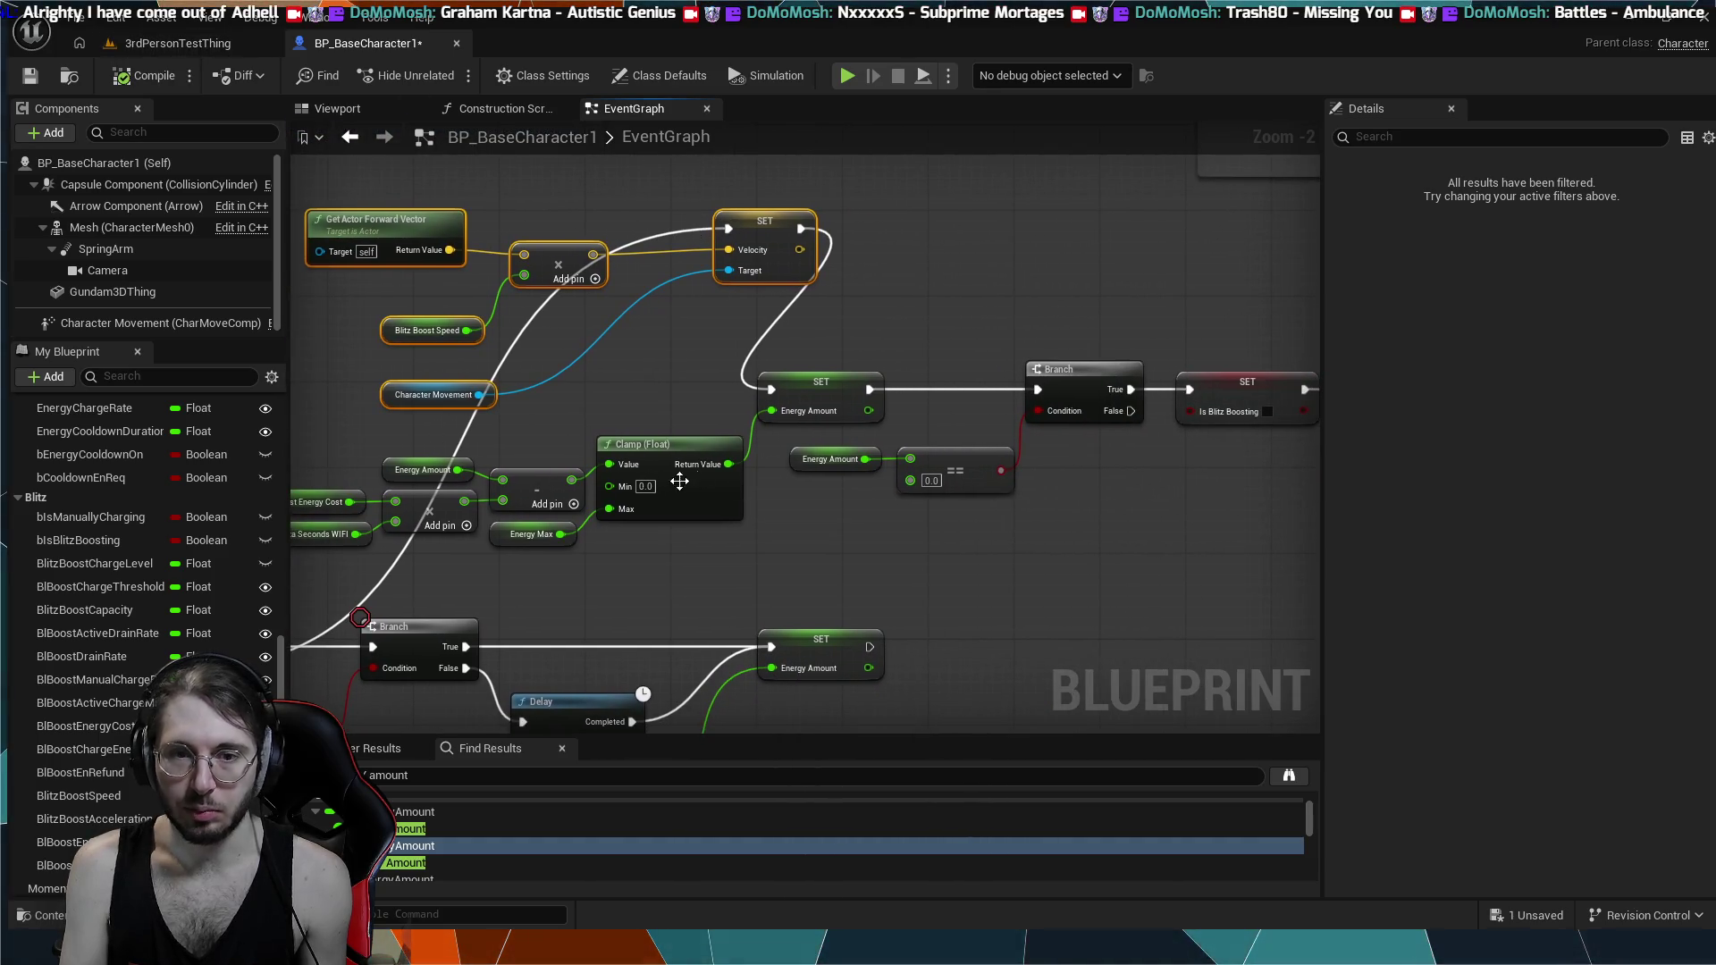
pyautogui.moveTo(974, 447); pyautogui.dragTo(1098, 436)
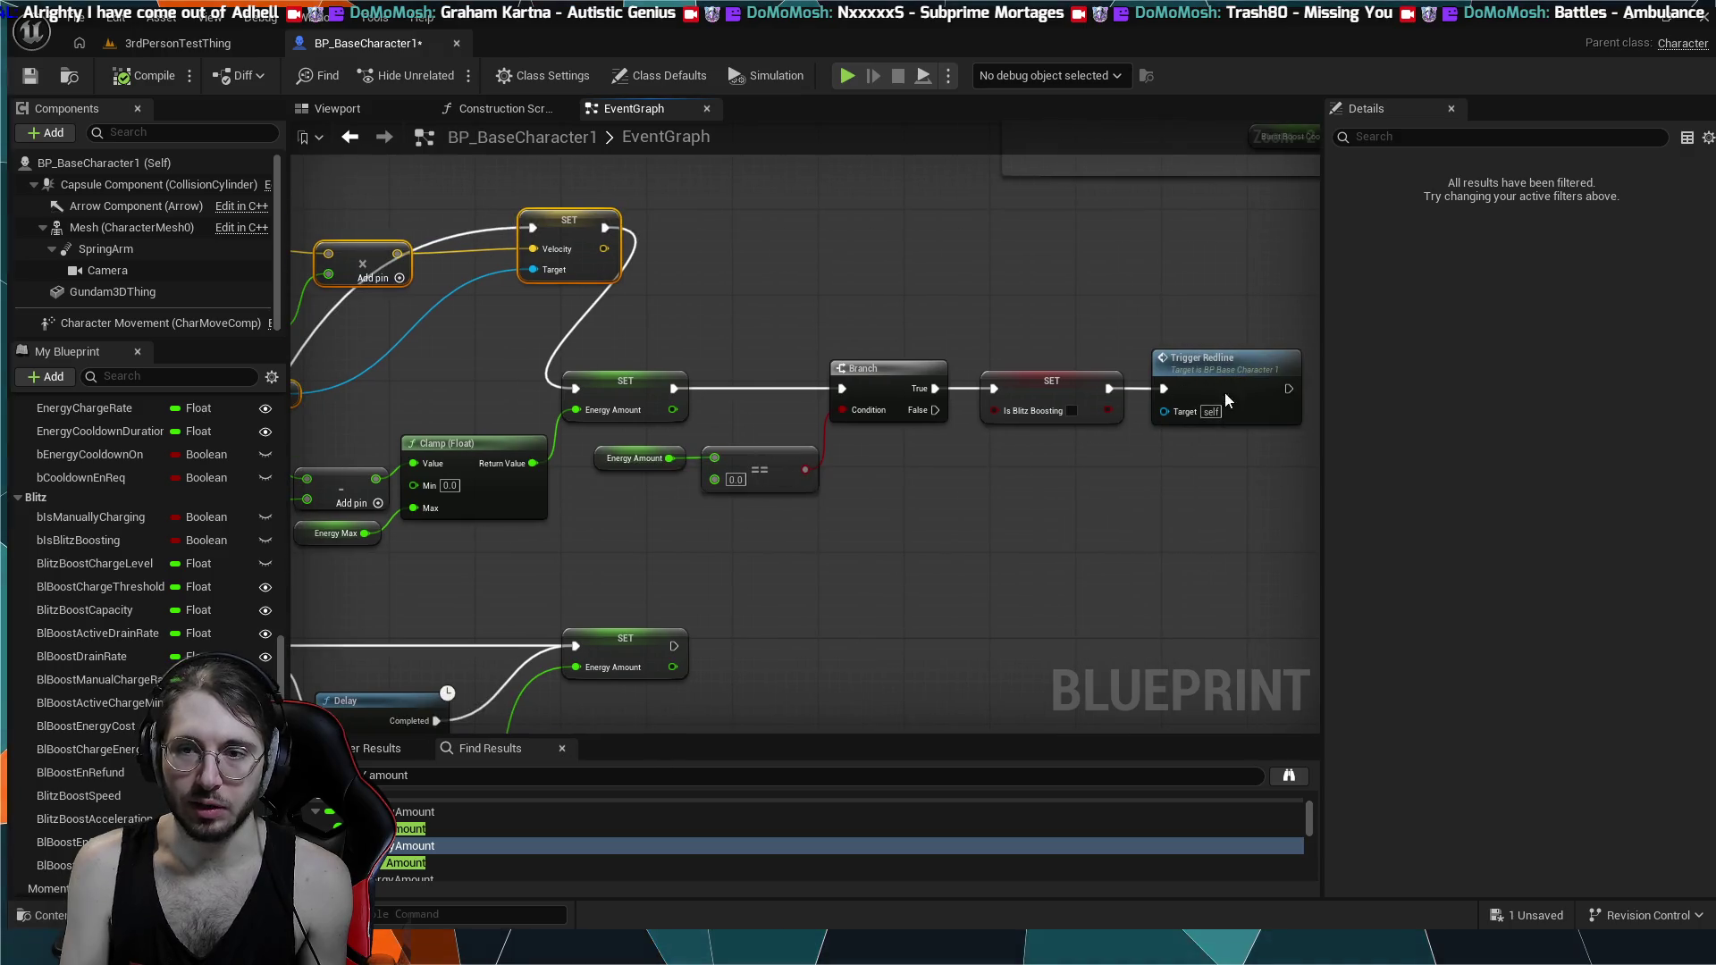
pyautogui.moveTo(1225, 394); pyautogui.dragTo(903, 477)
pyautogui.moveTo(746, 491); pyautogui.dragTo(876, 436)
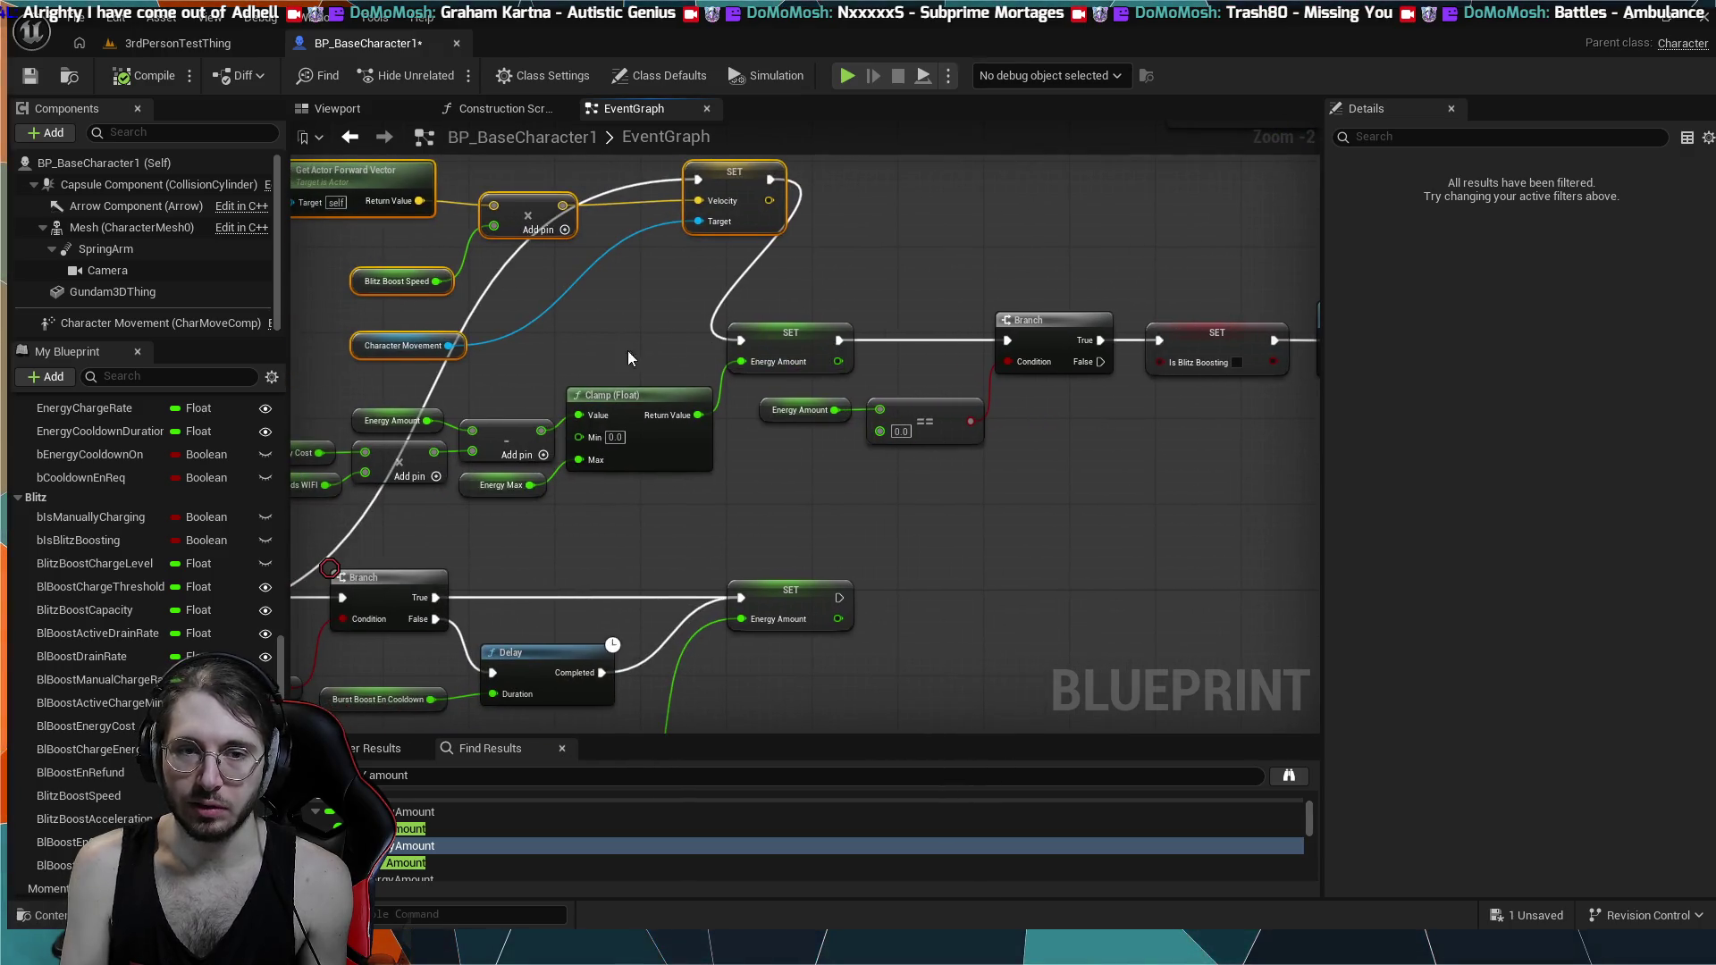
pyautogui.moveTo(628, 357); pyautogui.dragTo(905, 367)
pyautogui.moveTo(1153, 260)
pyautogui.mouseDown()
pyautogui.moveTo(994, 302)
pyautogui.moveTo(926, 249)
pyautogui.mouseUp()
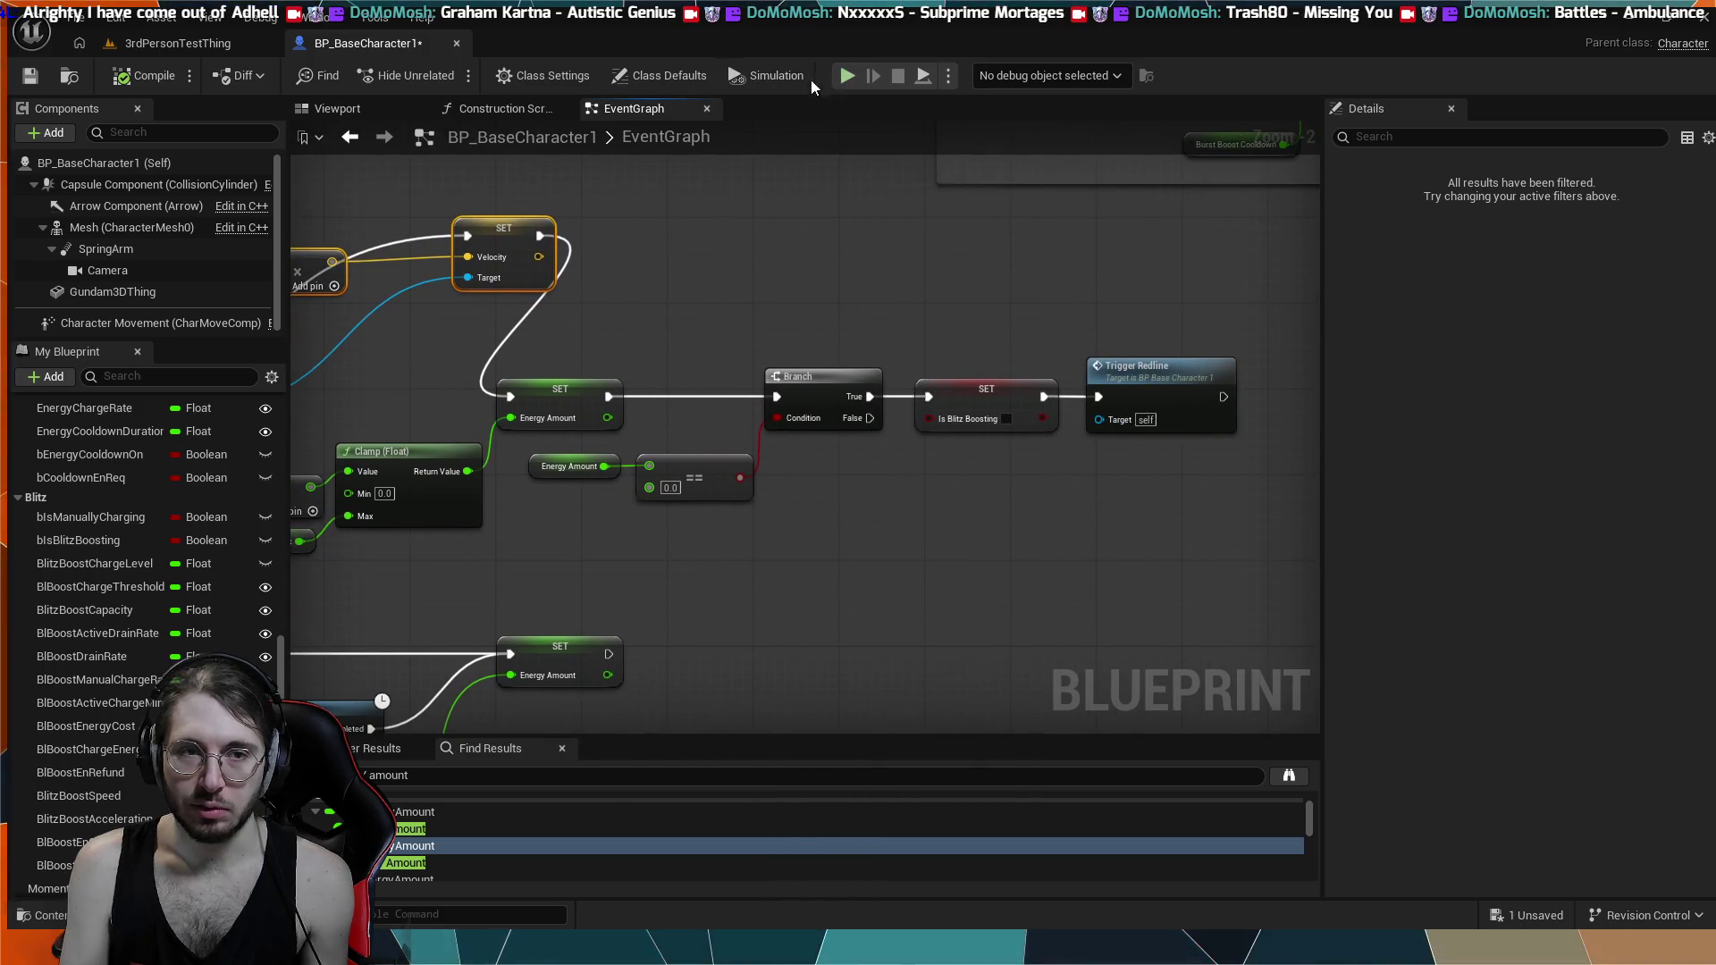
pyautogui.click(155, 46)
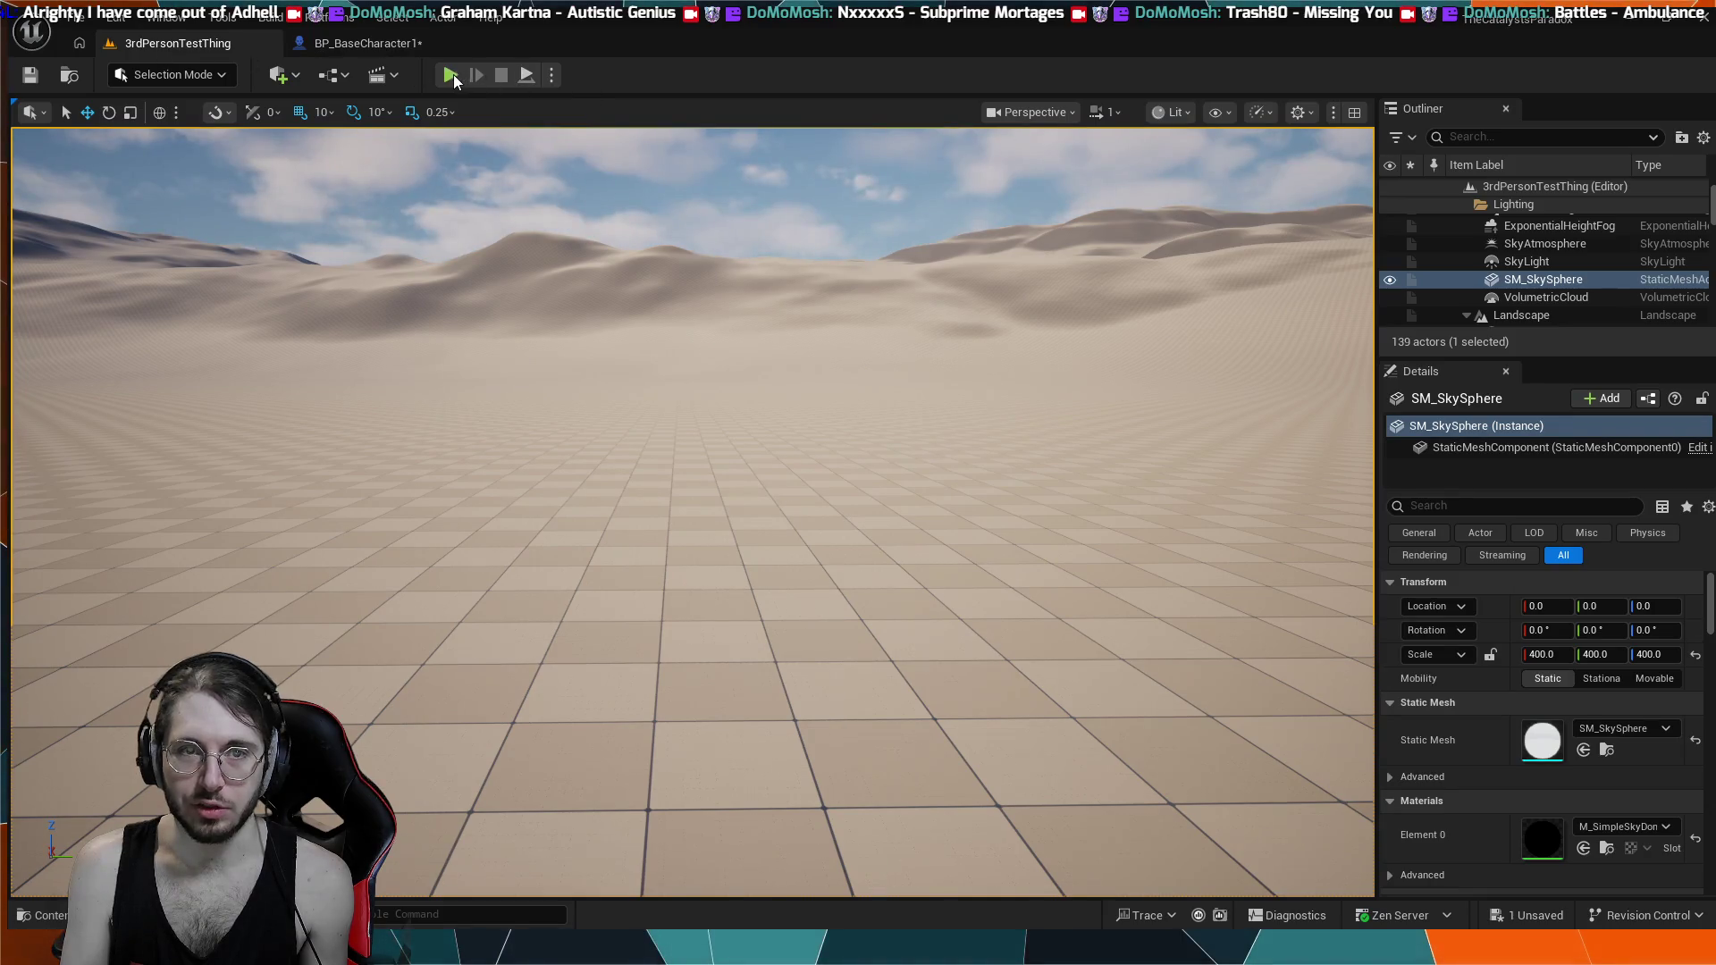
pyautogui.hotkey('alt', 'p')
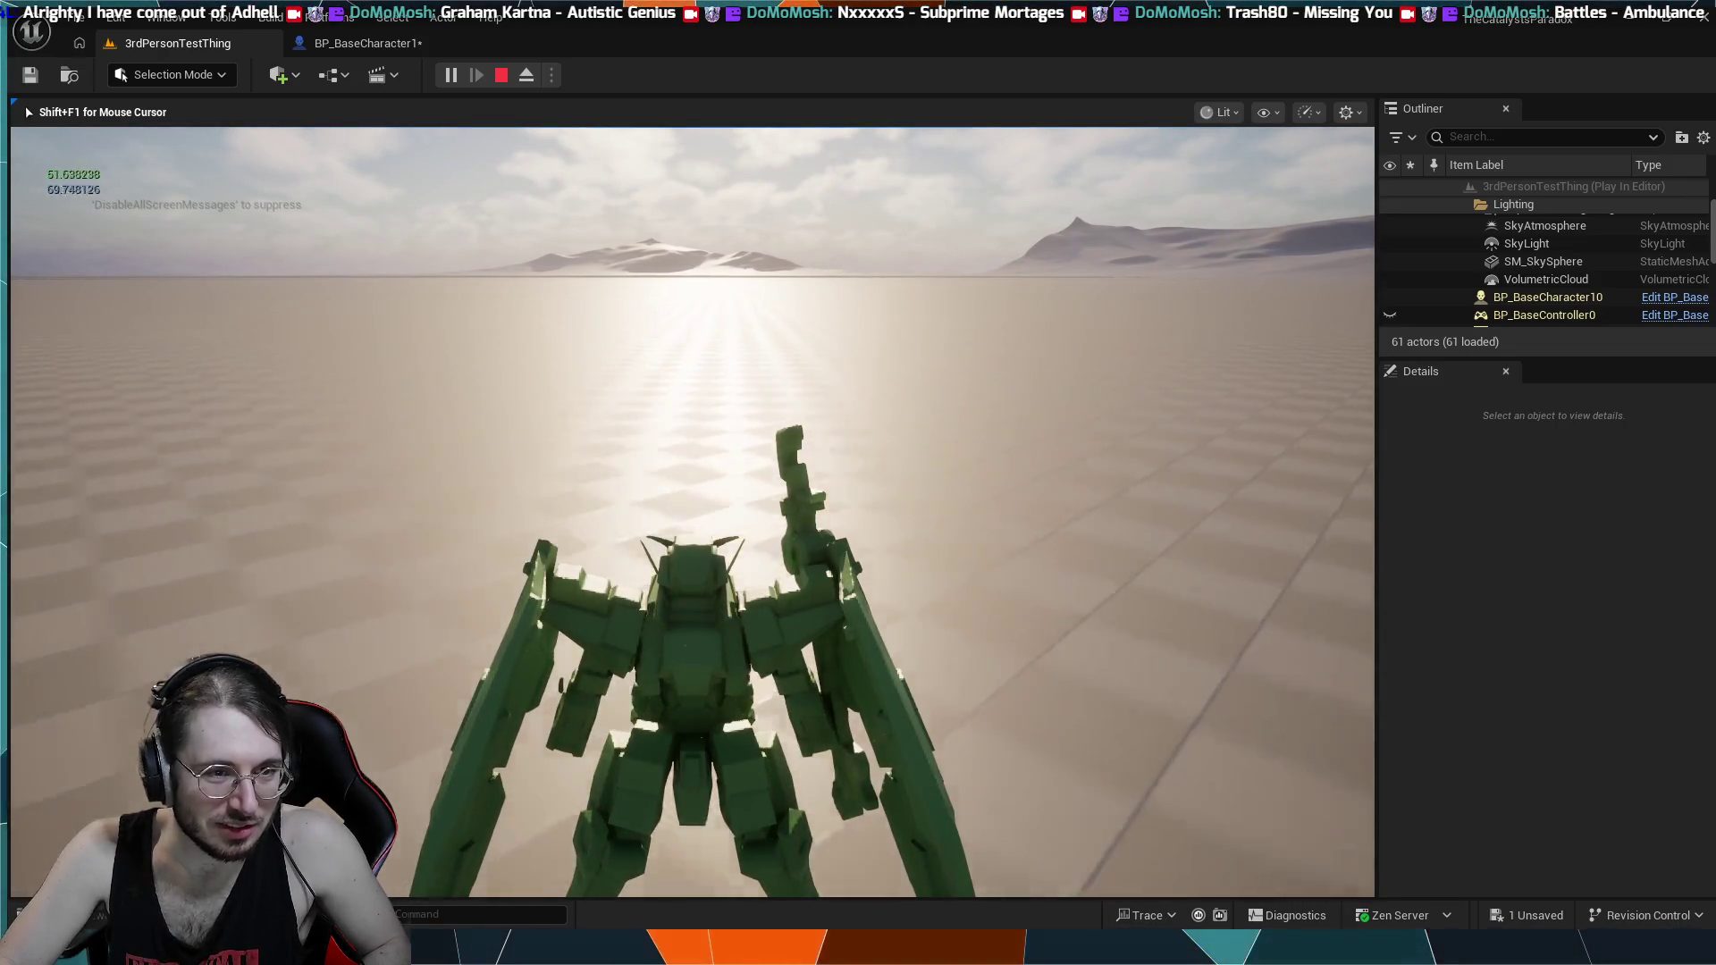
pyautogui.press('e')
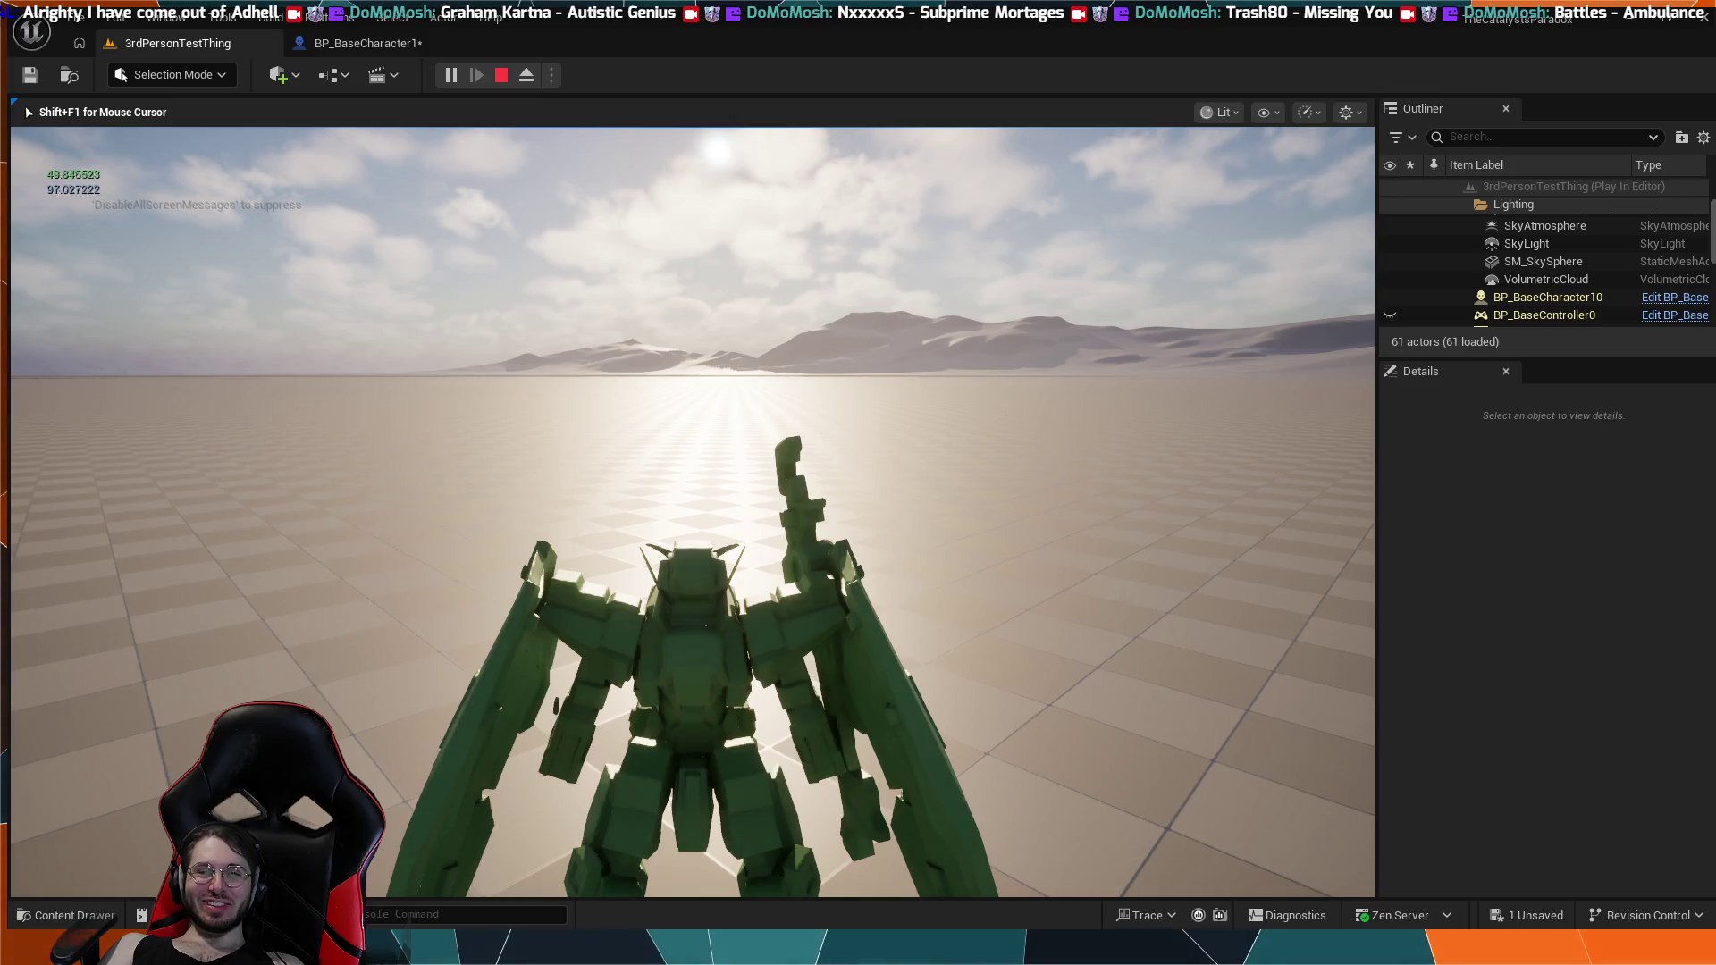
pyautogui.press('Escape')
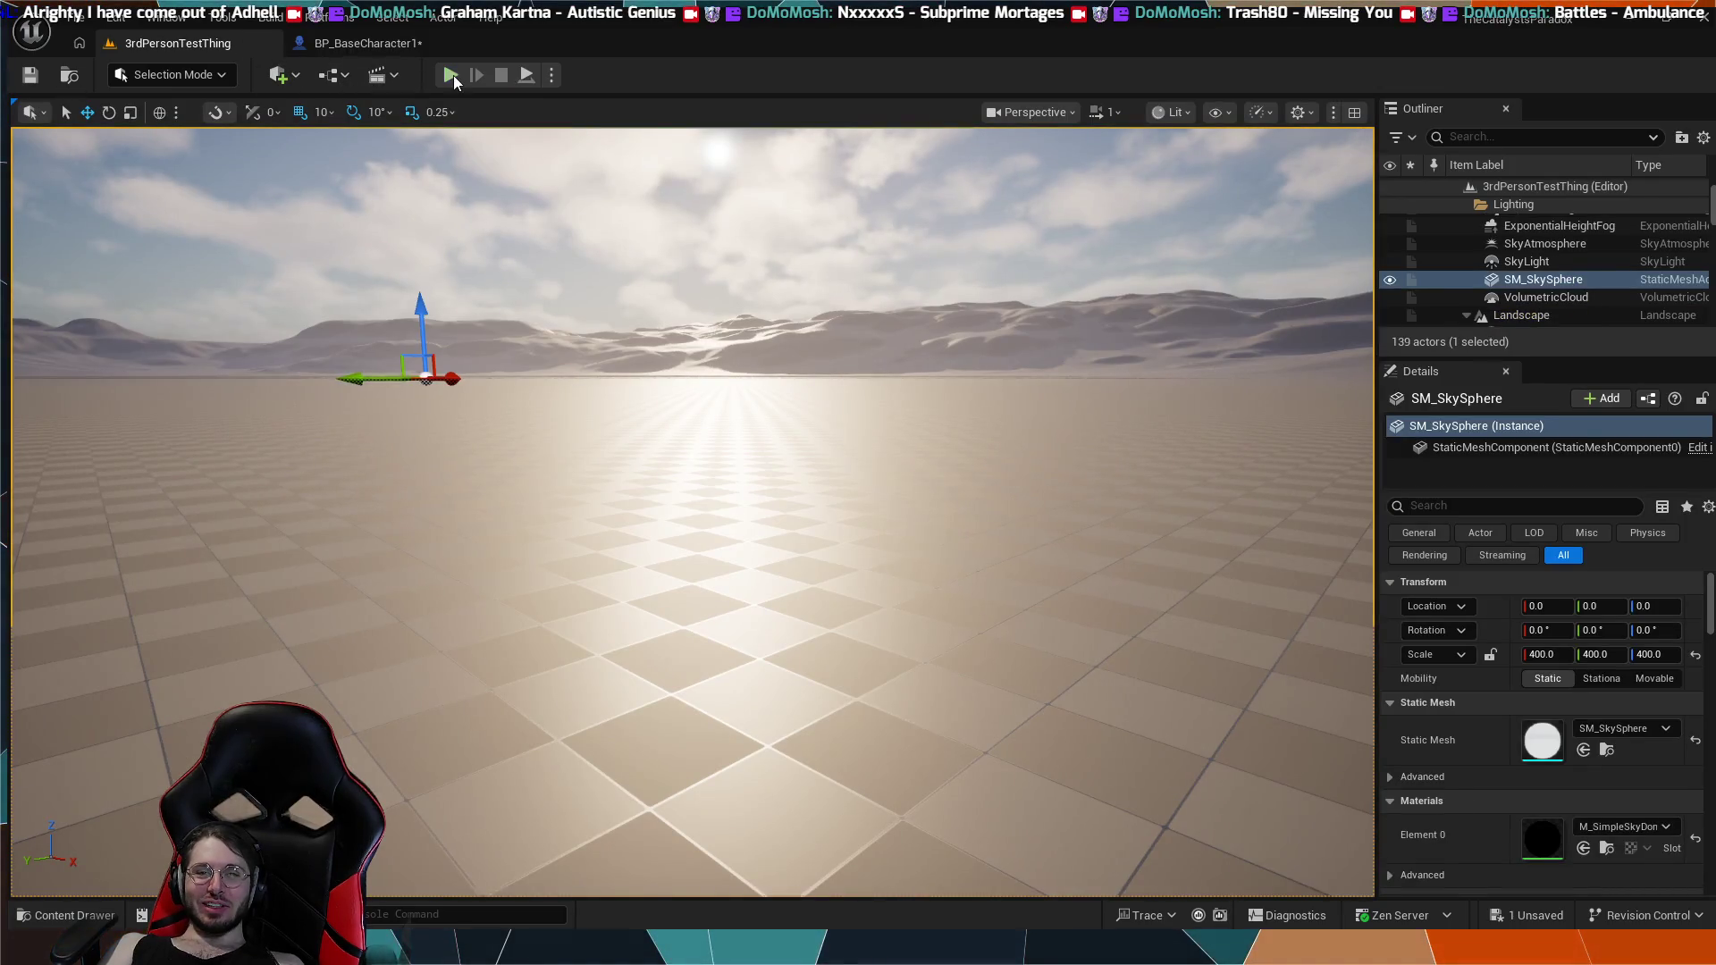
pyautogui.hotkey('alt', 'p')
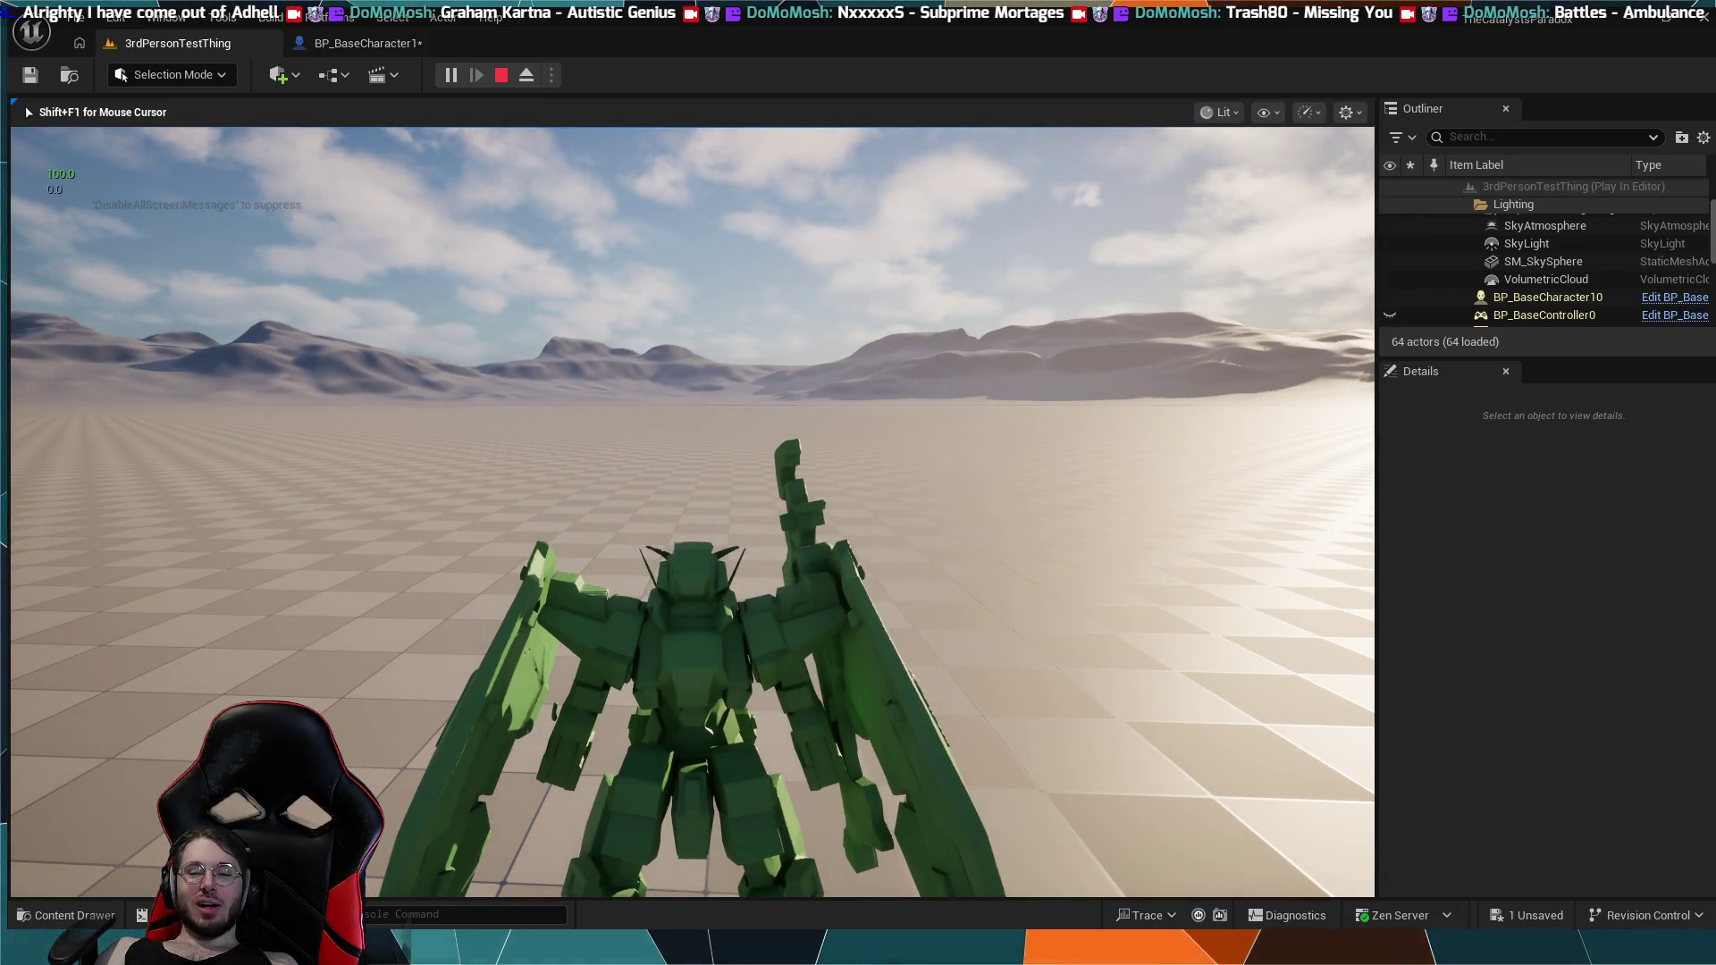
pyautogui.press('w')
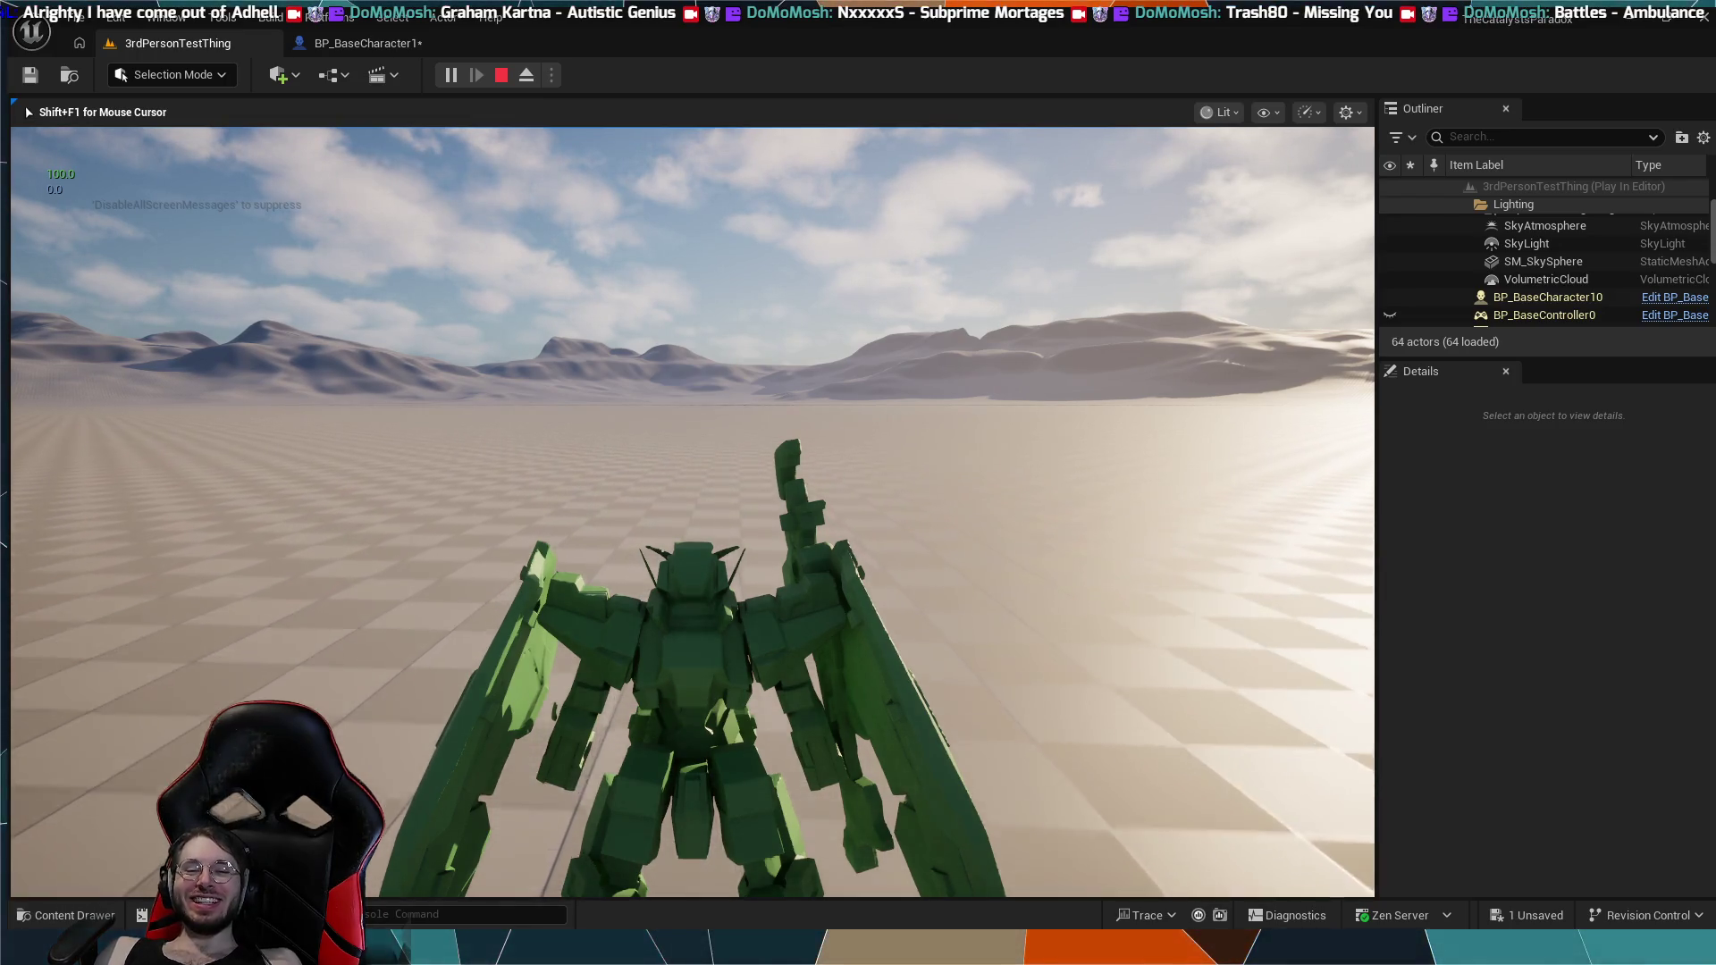
pyautogui.press('w')
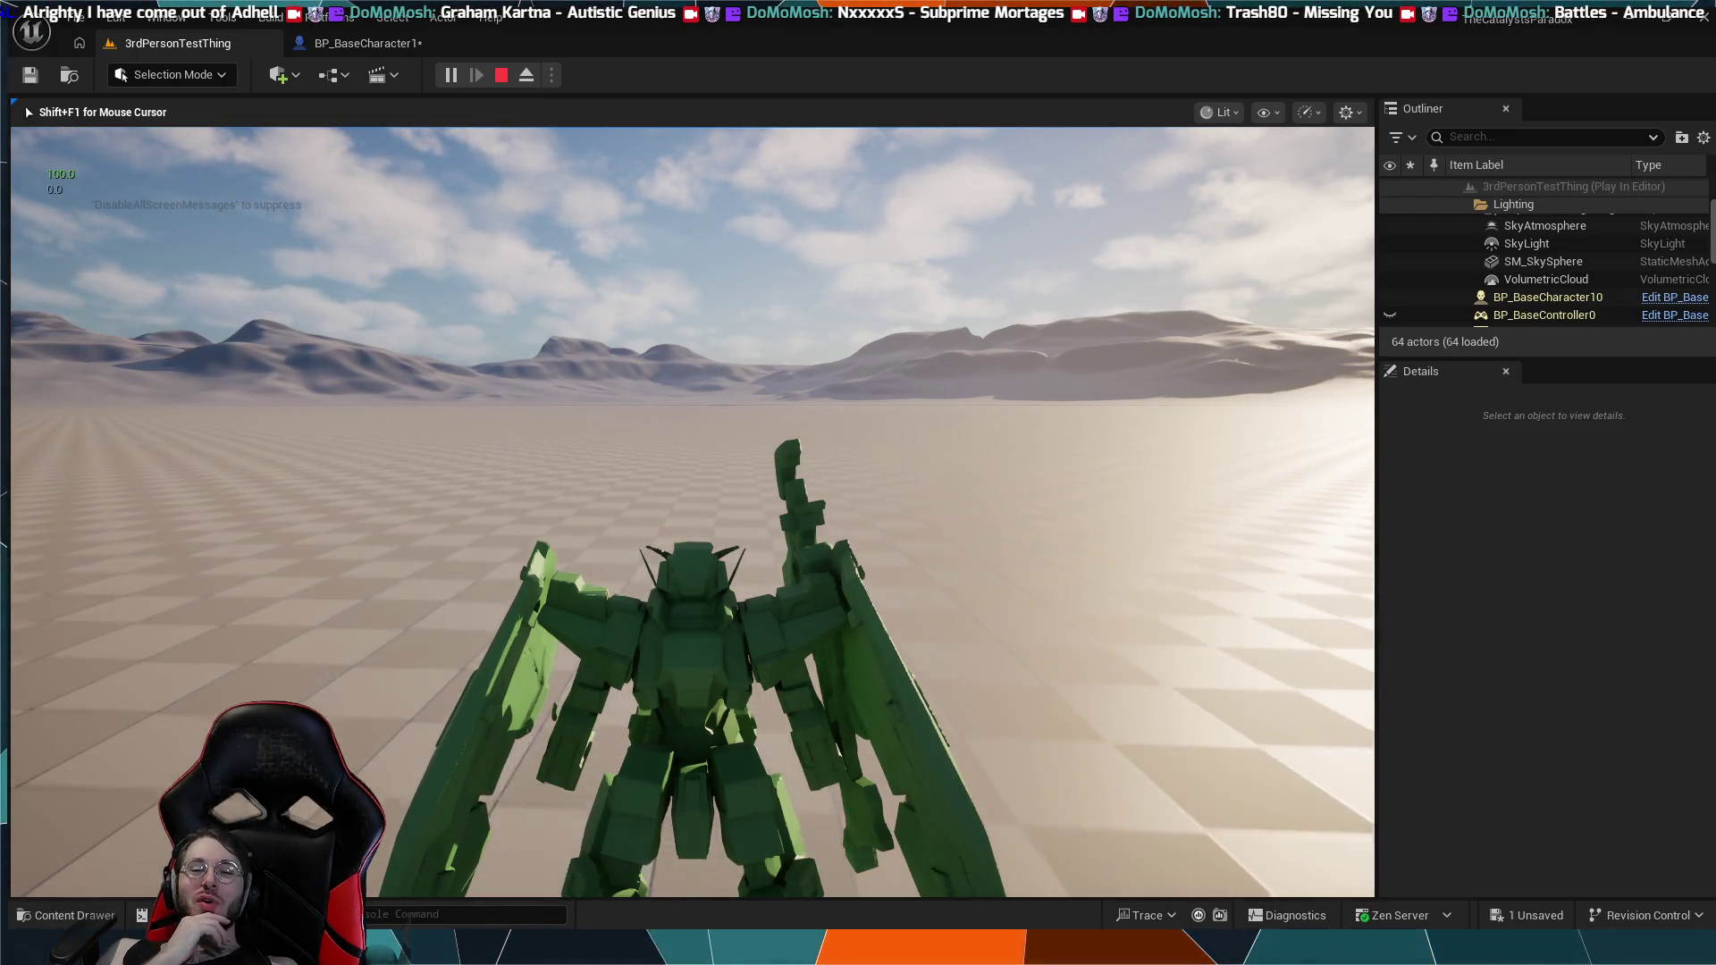
pyautogui.press('w')
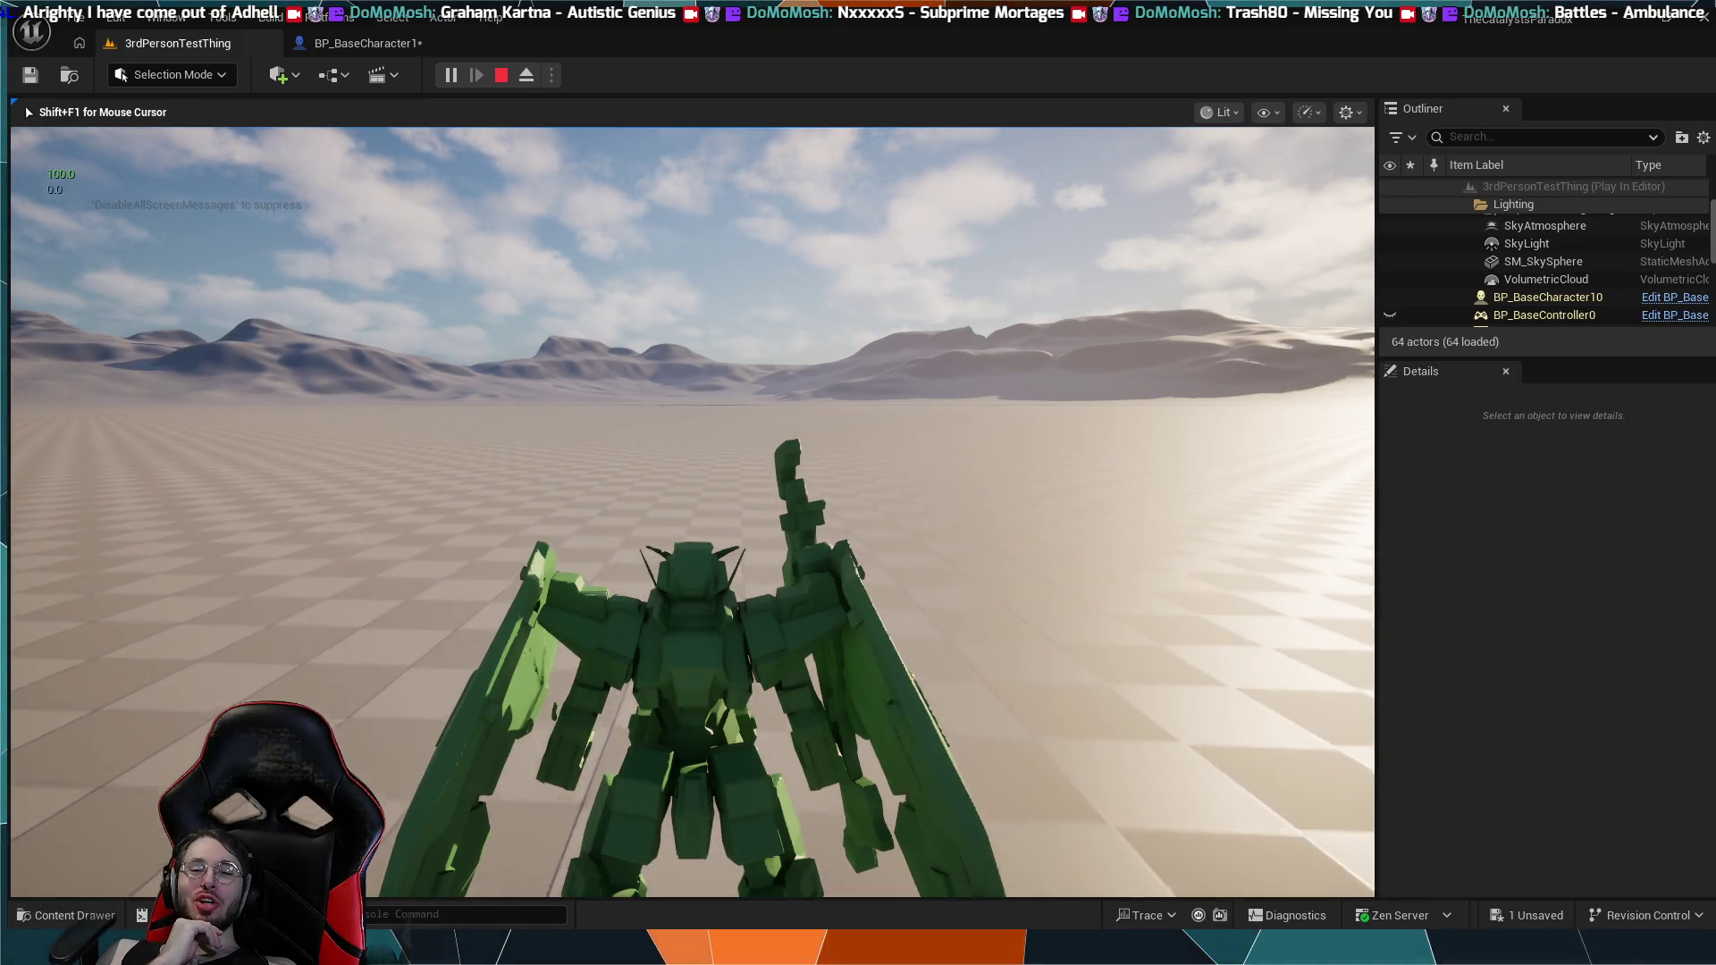
pyautogui.press('w')
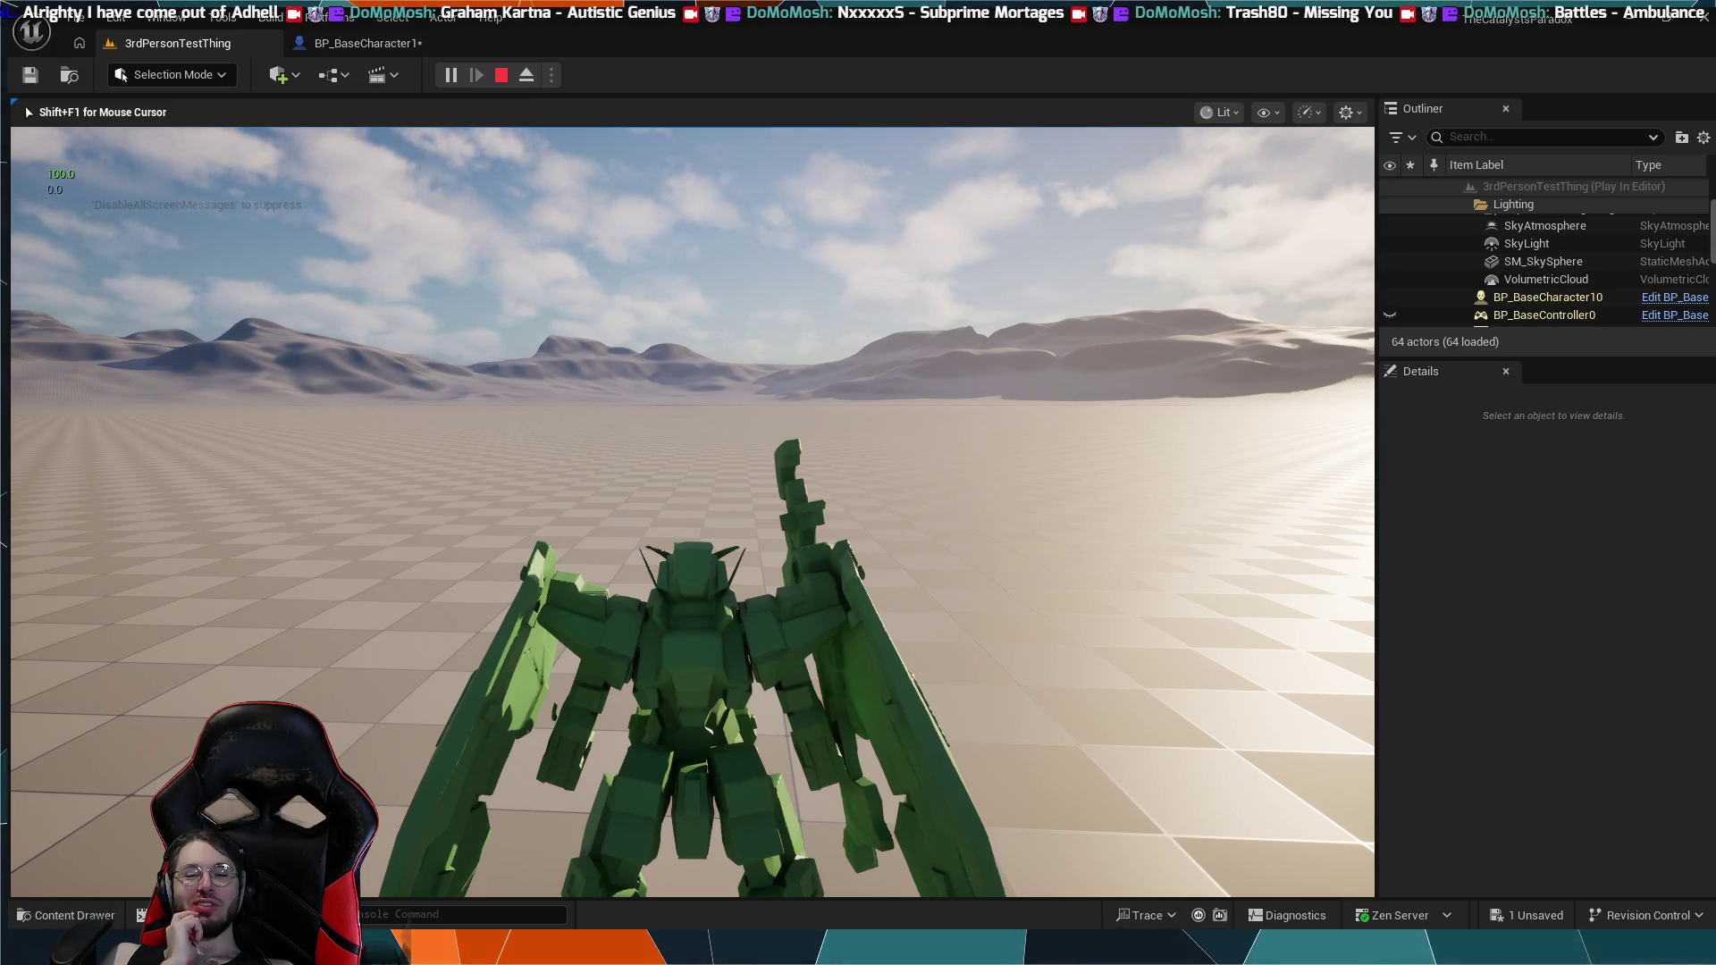
pyautogui.press('w')
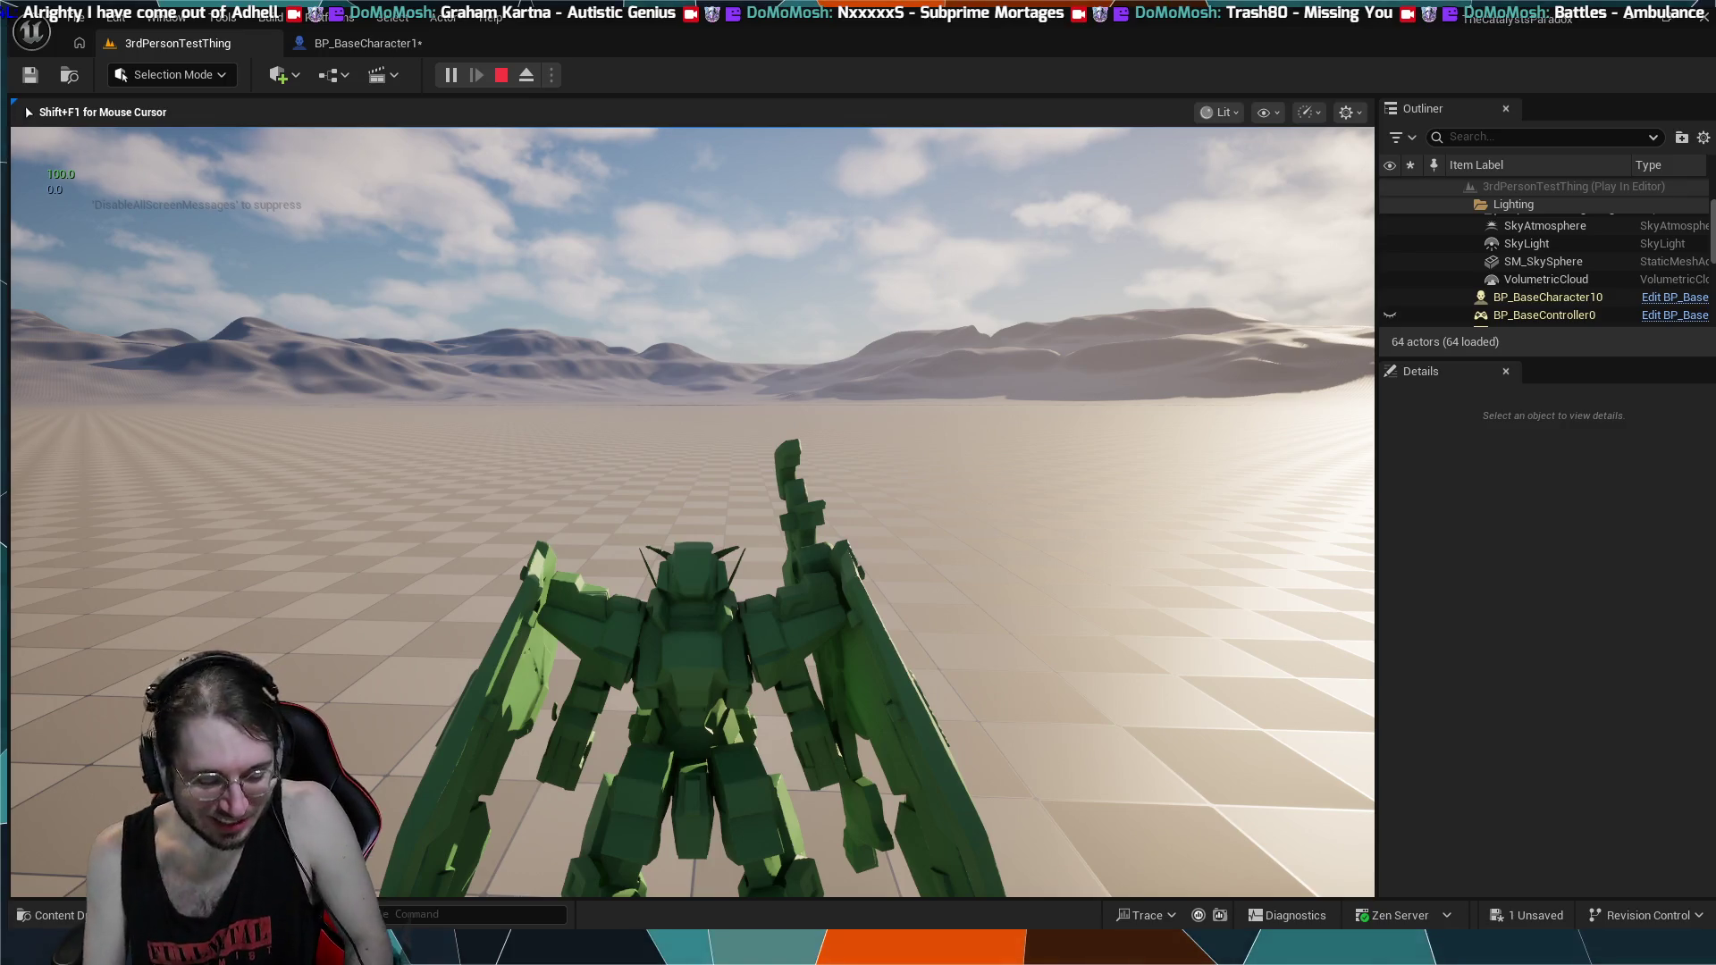
pyautogui.press('w')
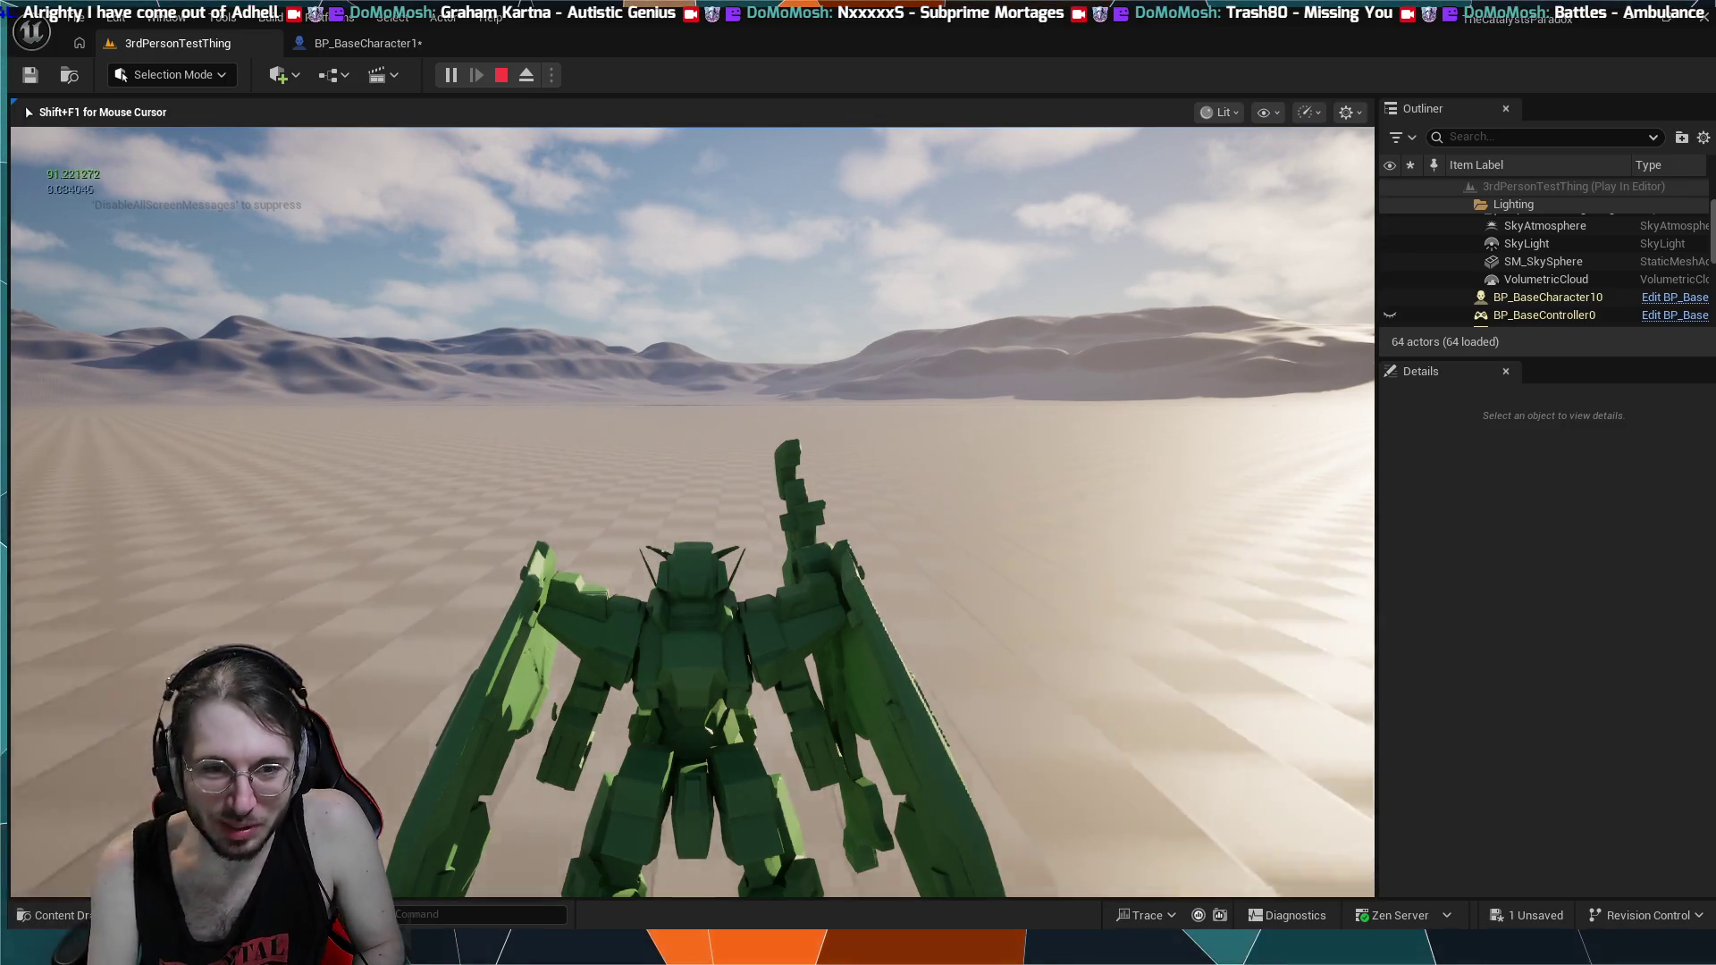
pyautogui.press('w')
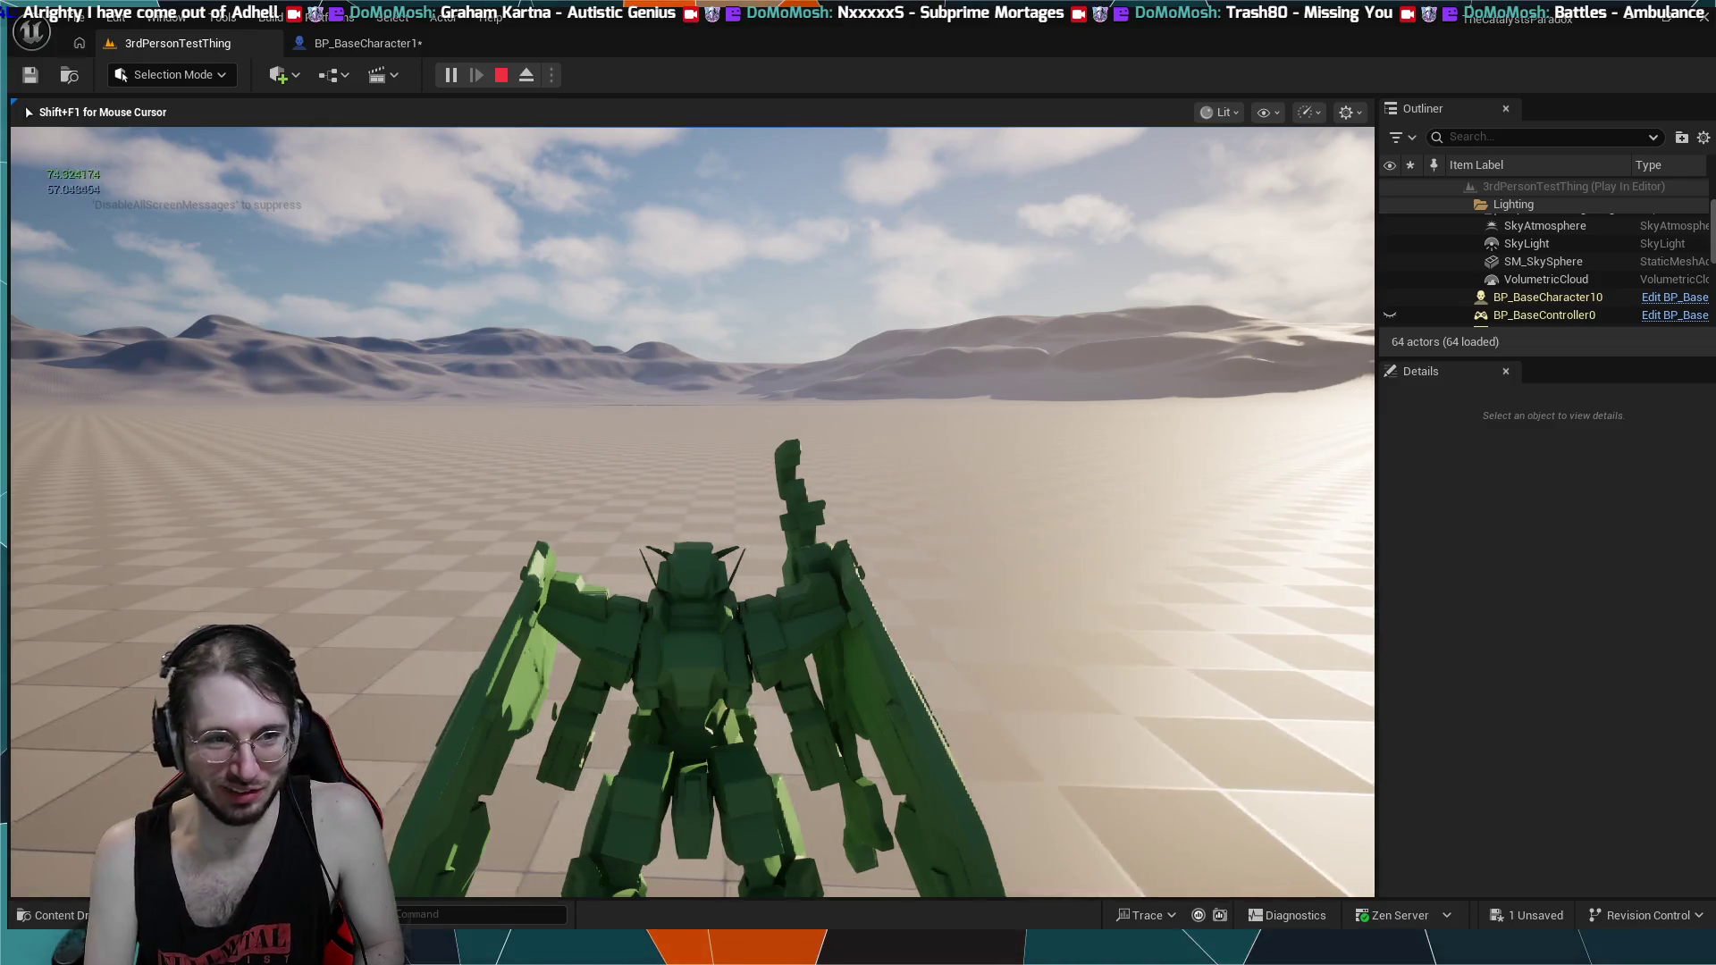
pyautogui.press('w')
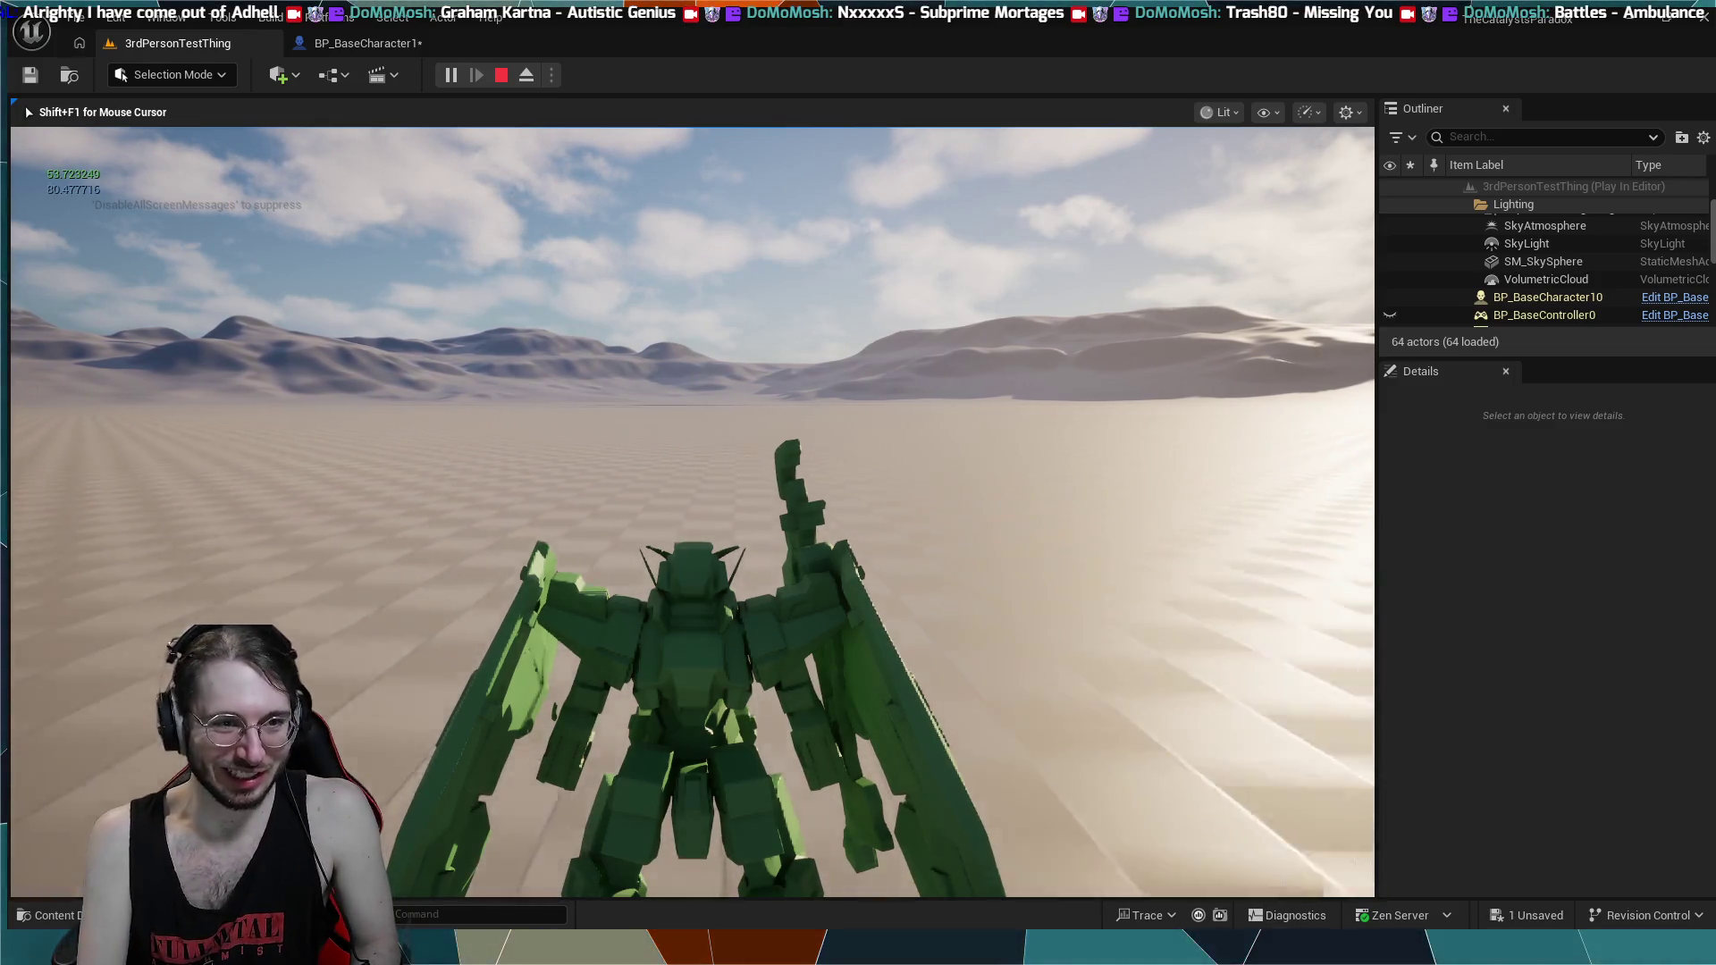
pyautogui.press('w')
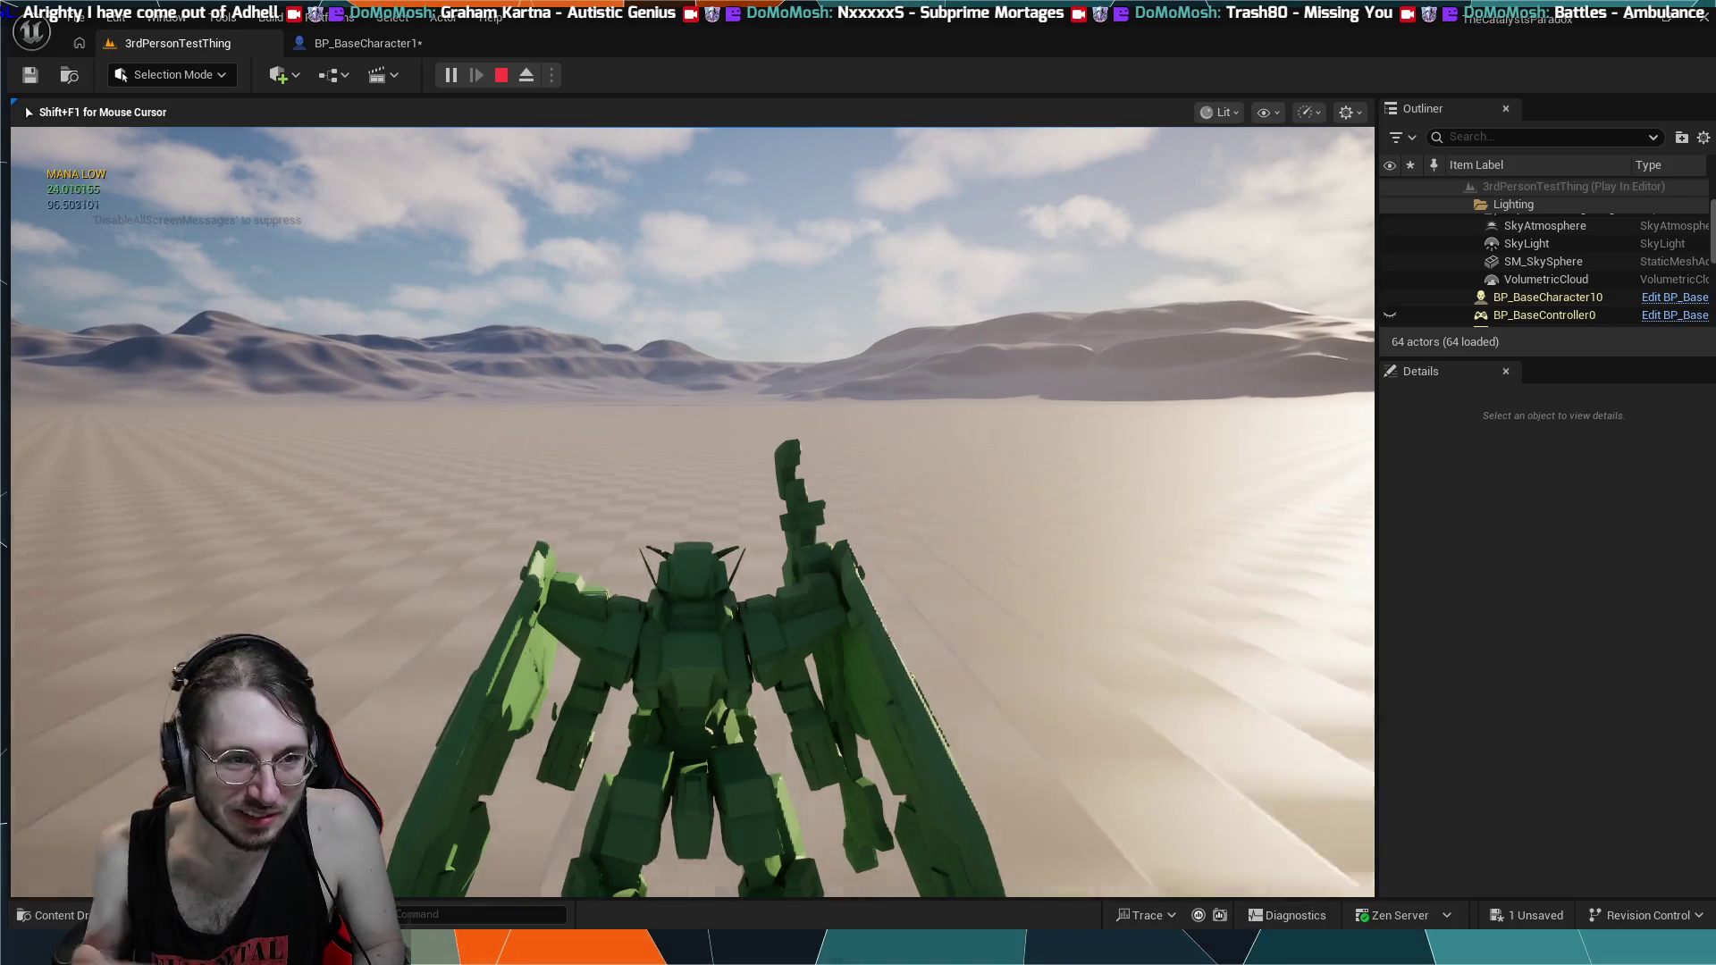
pyautogui.press('w')
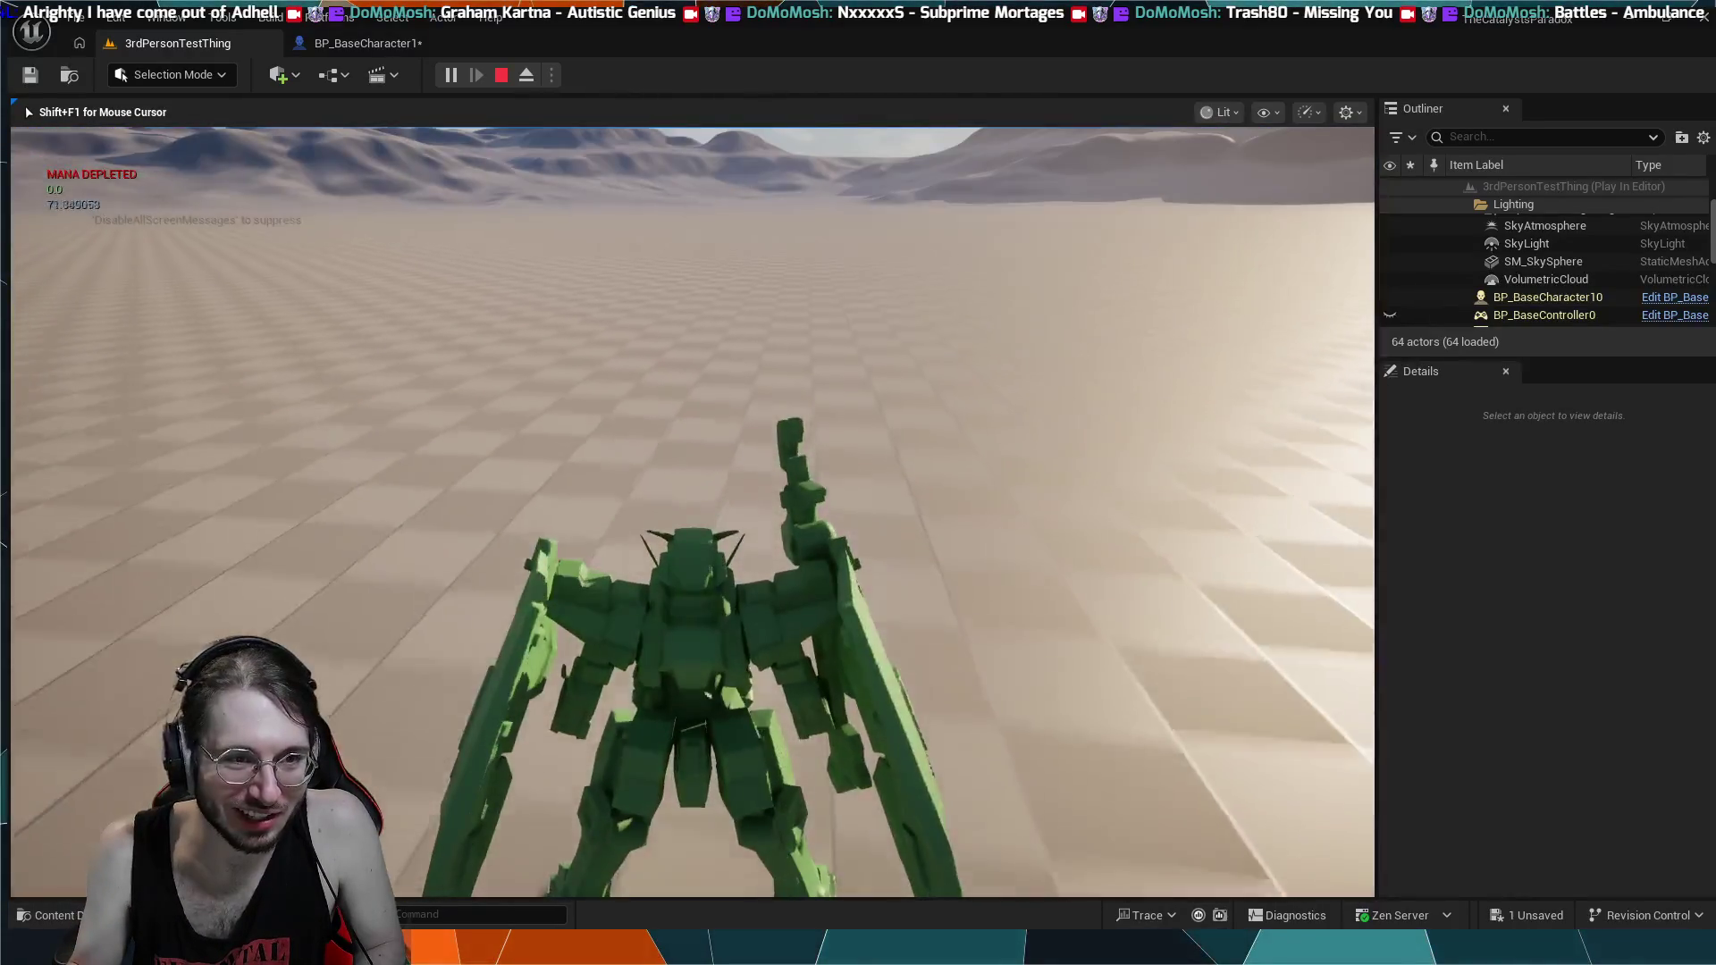
pyautogui.press('w')
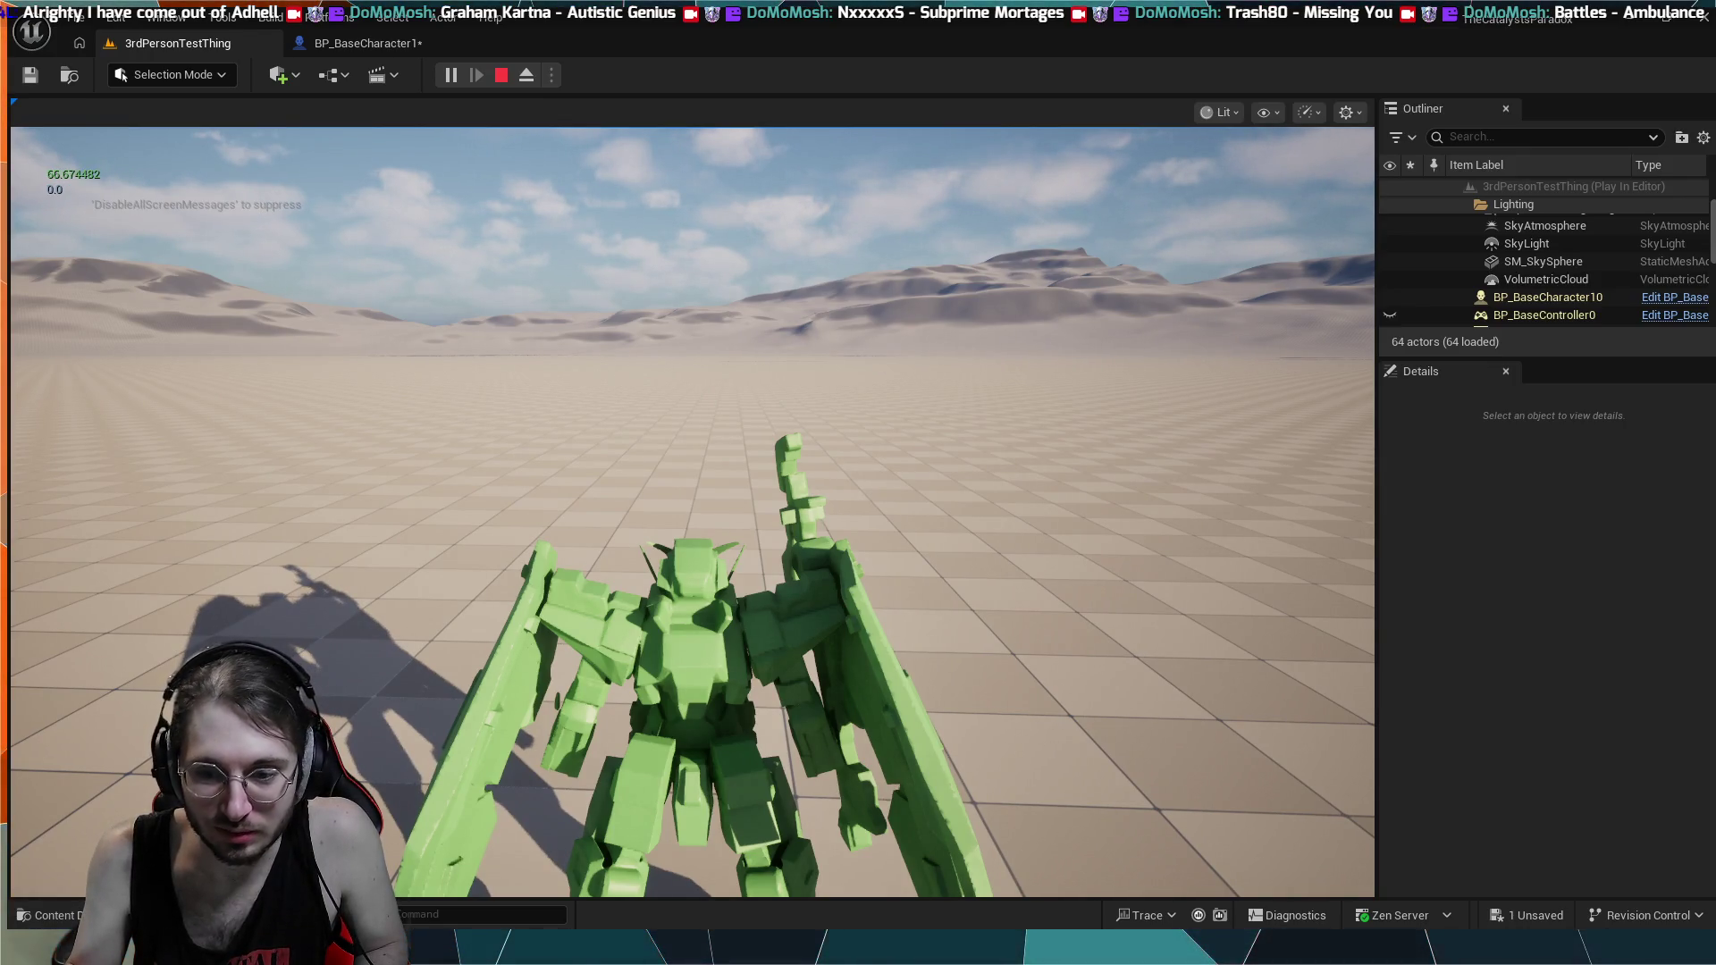
pyautogui.hotkey('shift', 'F1')
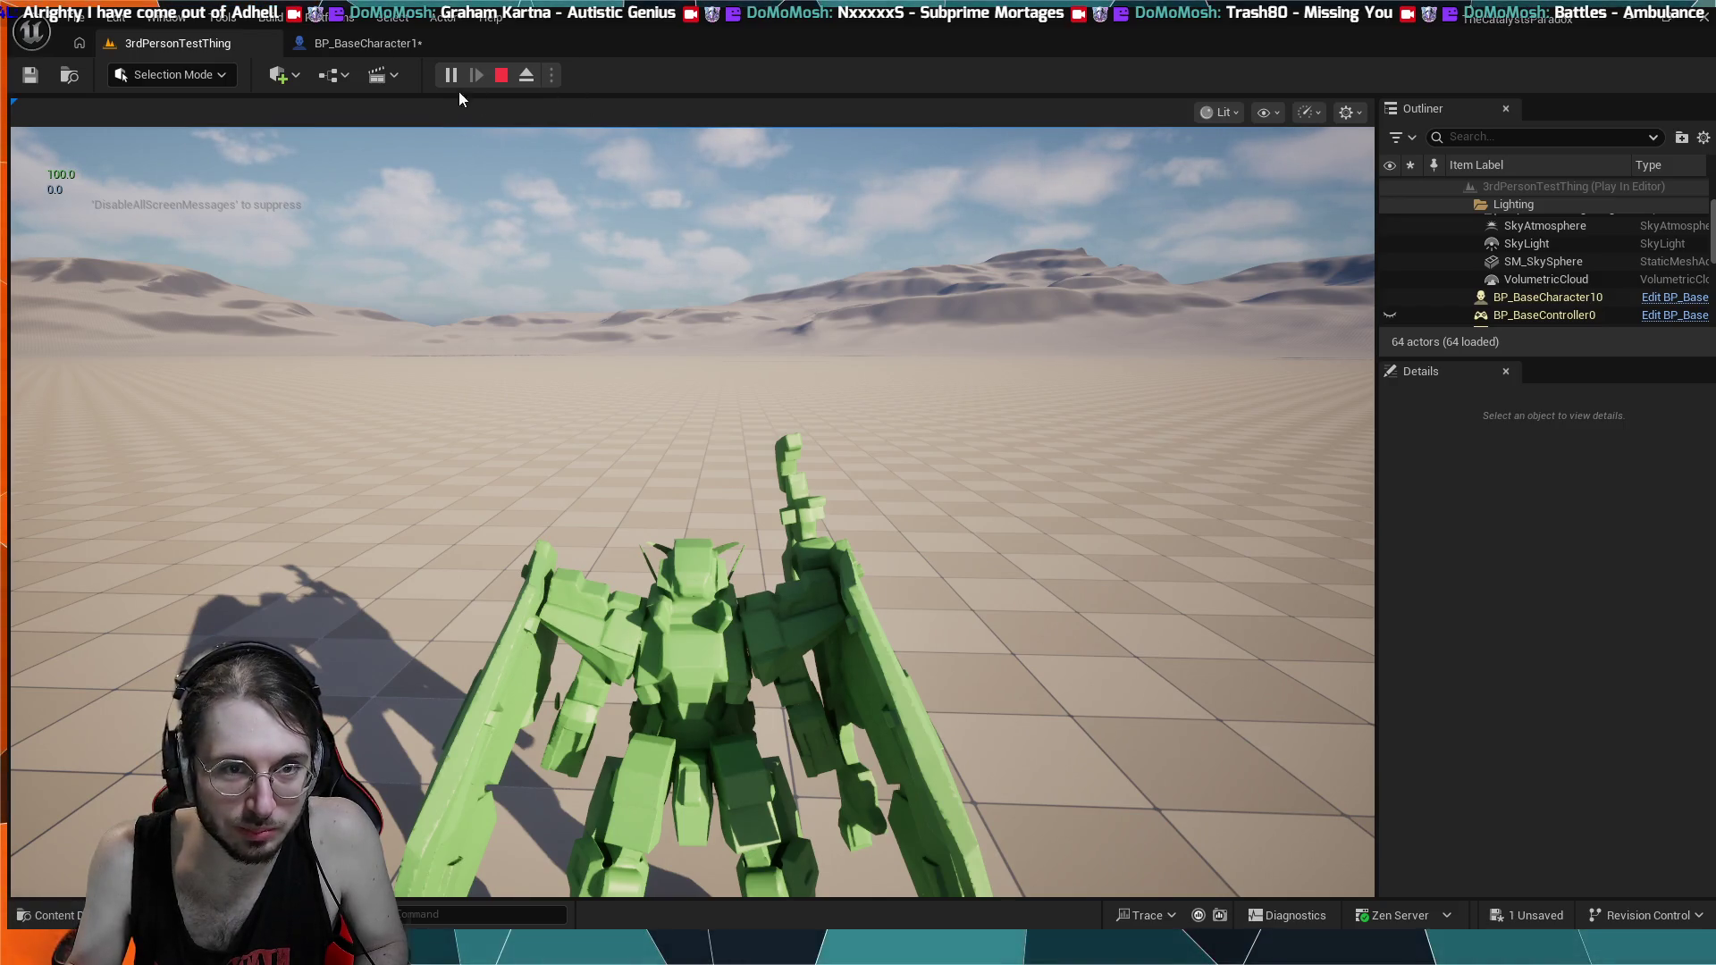
pyautogui.click(498, 76)
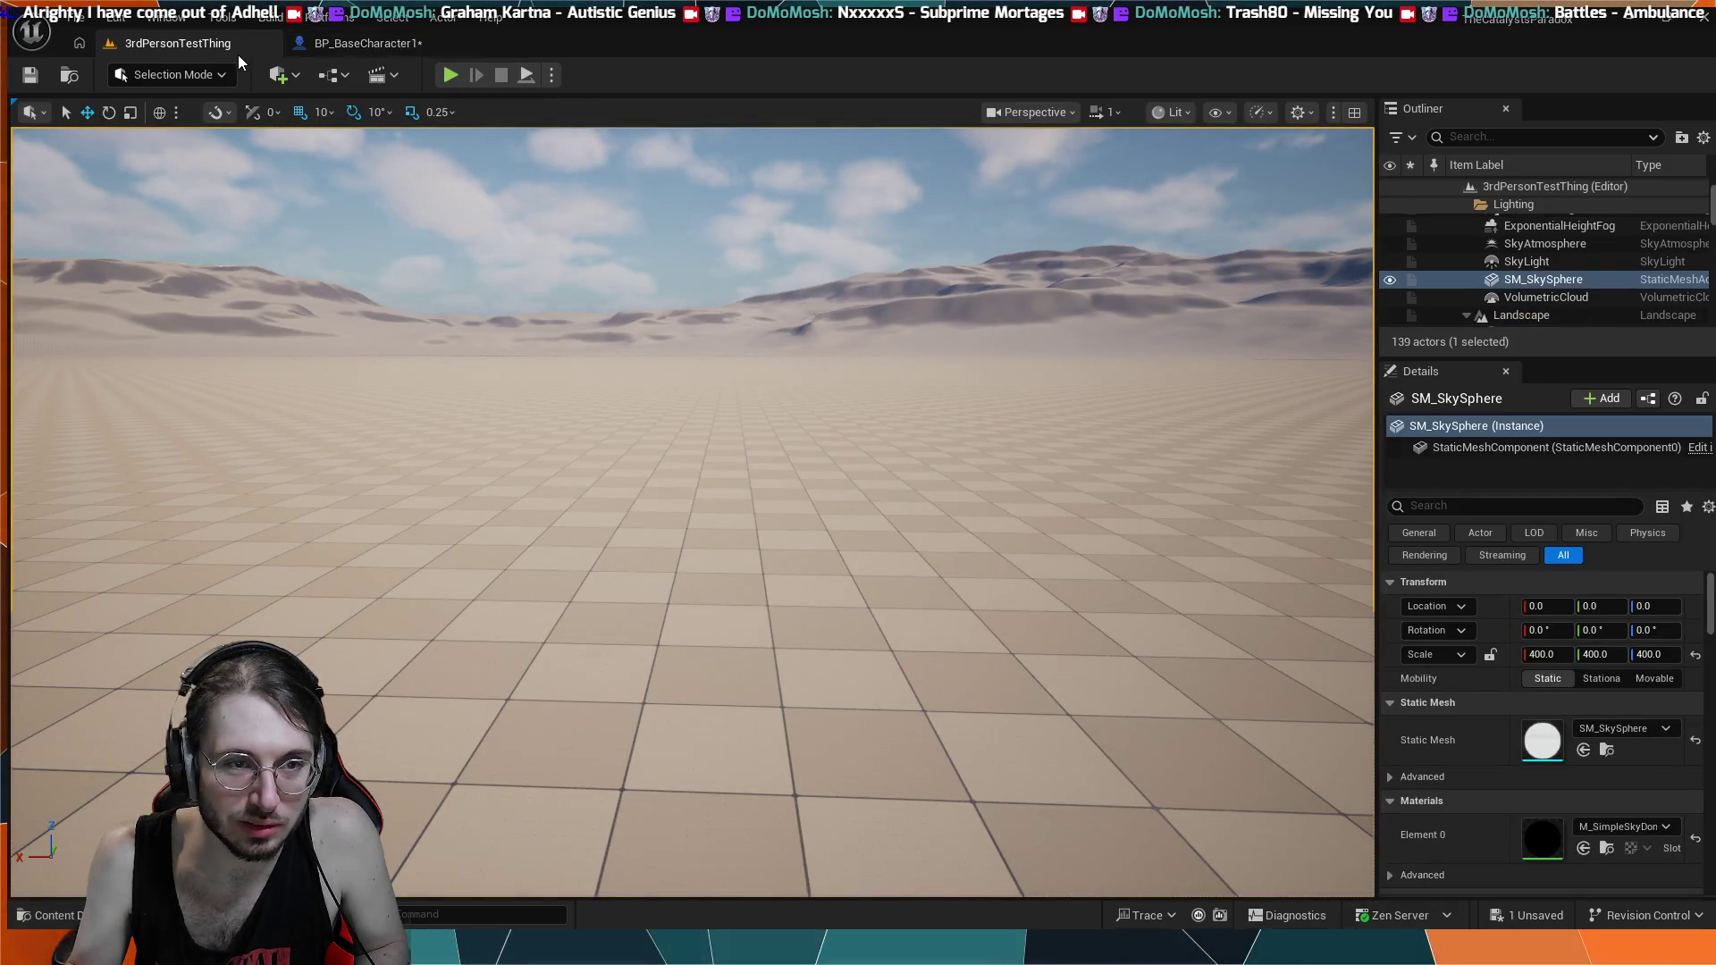
# - In BP_BaseCharacter1, shift the Boost Regen comment group and SET Energy Amount node to the right
pyautogui.click(388, 50)
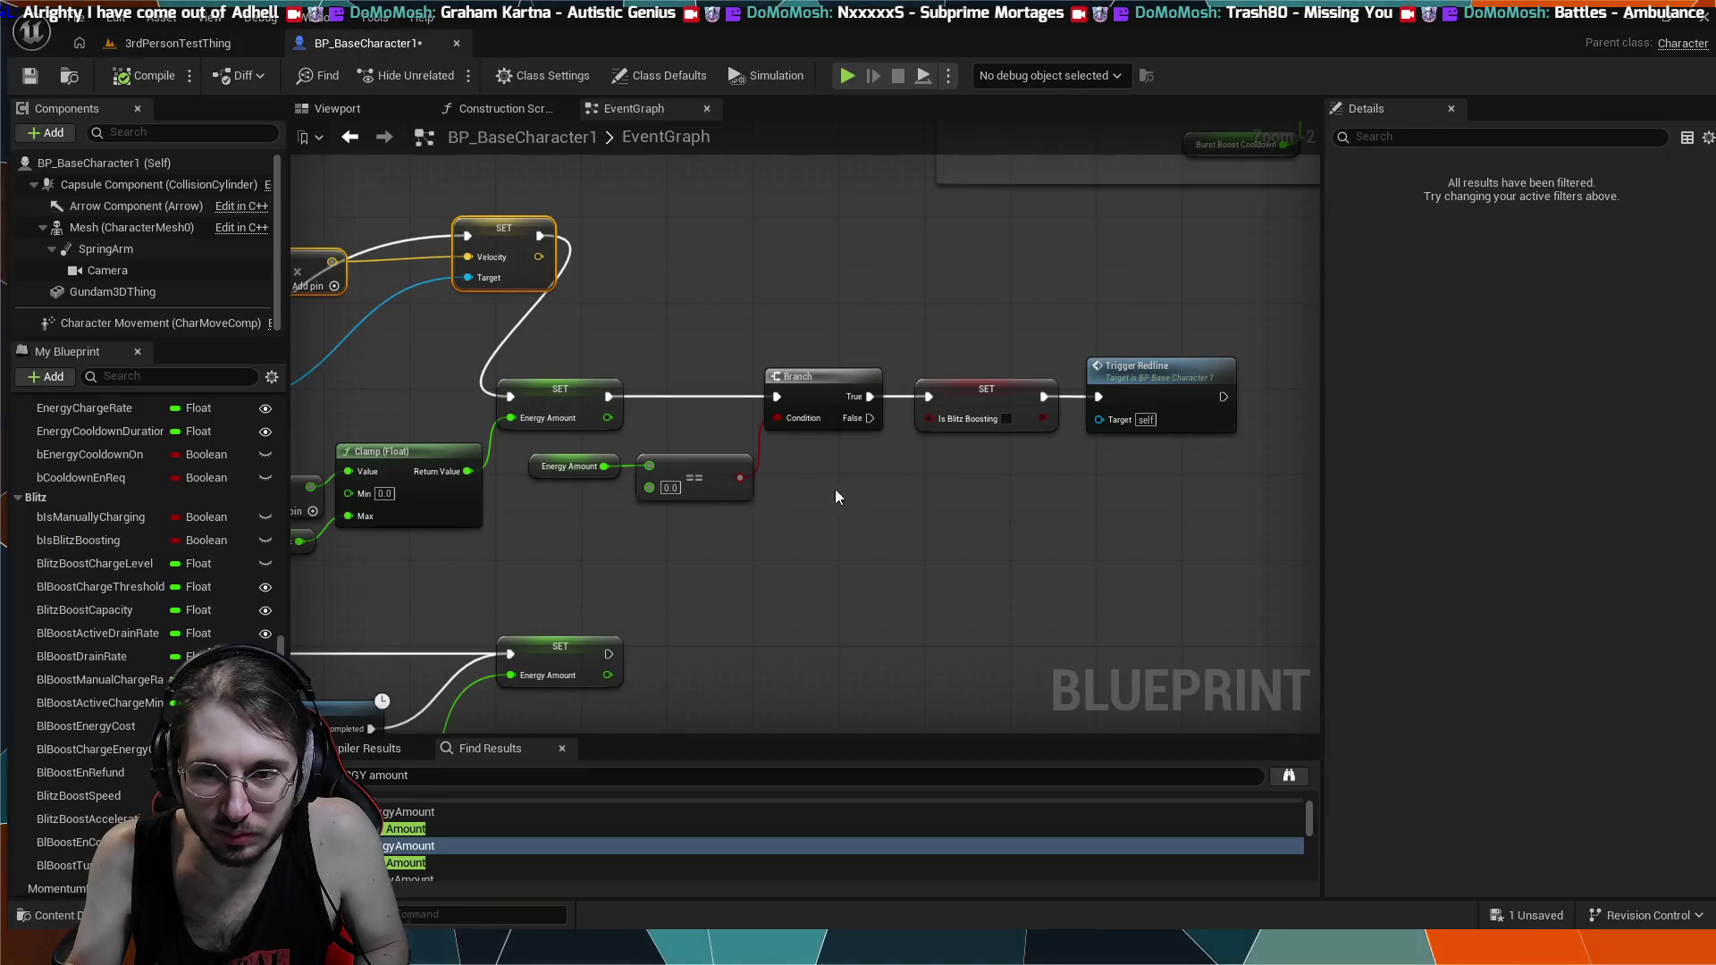
pyautogui.moveTo(874, 506)
pyautogui.mouseDown()
pyautogui.moveTo(731, 464)
pyautogui.moveTo(947, 475)
pyautogui.moveTo(883, 495)
pyautogui.mouseUp()
pyautogui.moveTo(1097, 513)
pyautogui.mouseDown()
pyautogui.moveTo(940, 544)
pyautogui.moveTo(1017, 447)
pyautogui.mouseUp()
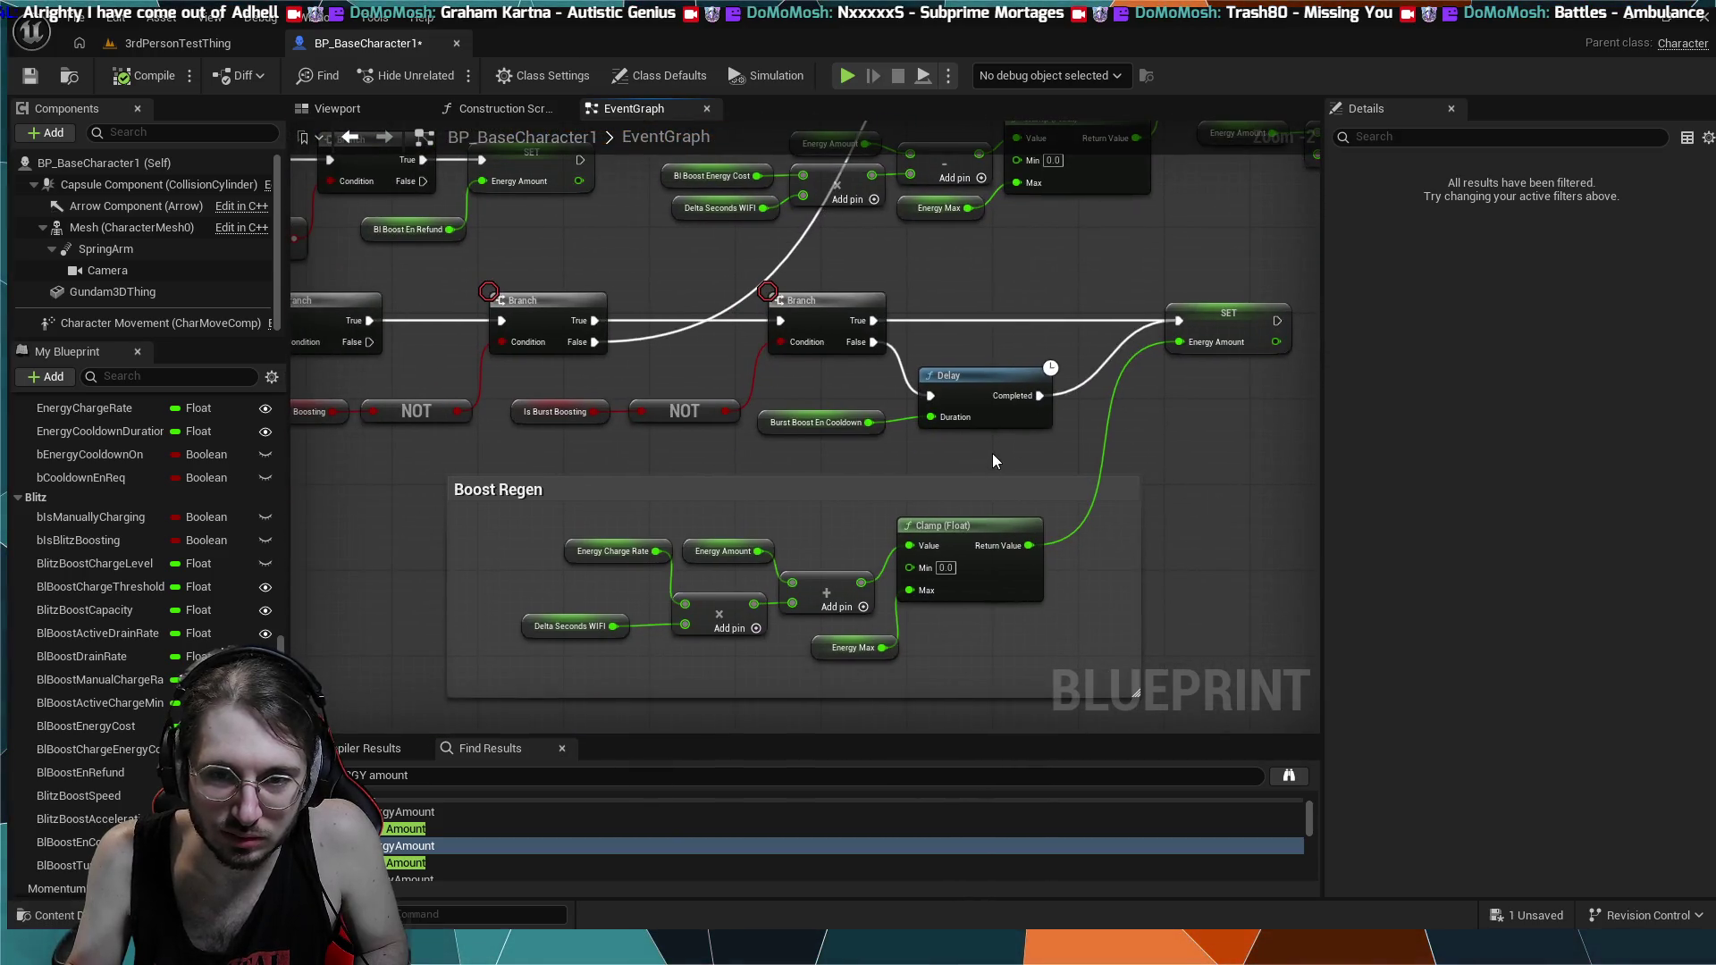
pyautogui.moveTo(1163, 454)
pyautogui.mouseDown()
pyautogui.moveTo(810, 527)
pyautogui.moveTo(774, 479)
pyautogui.moveTo(1023, 430)
pyautogui.moveTo(1106, 435)
pyautogui.mouseUp()
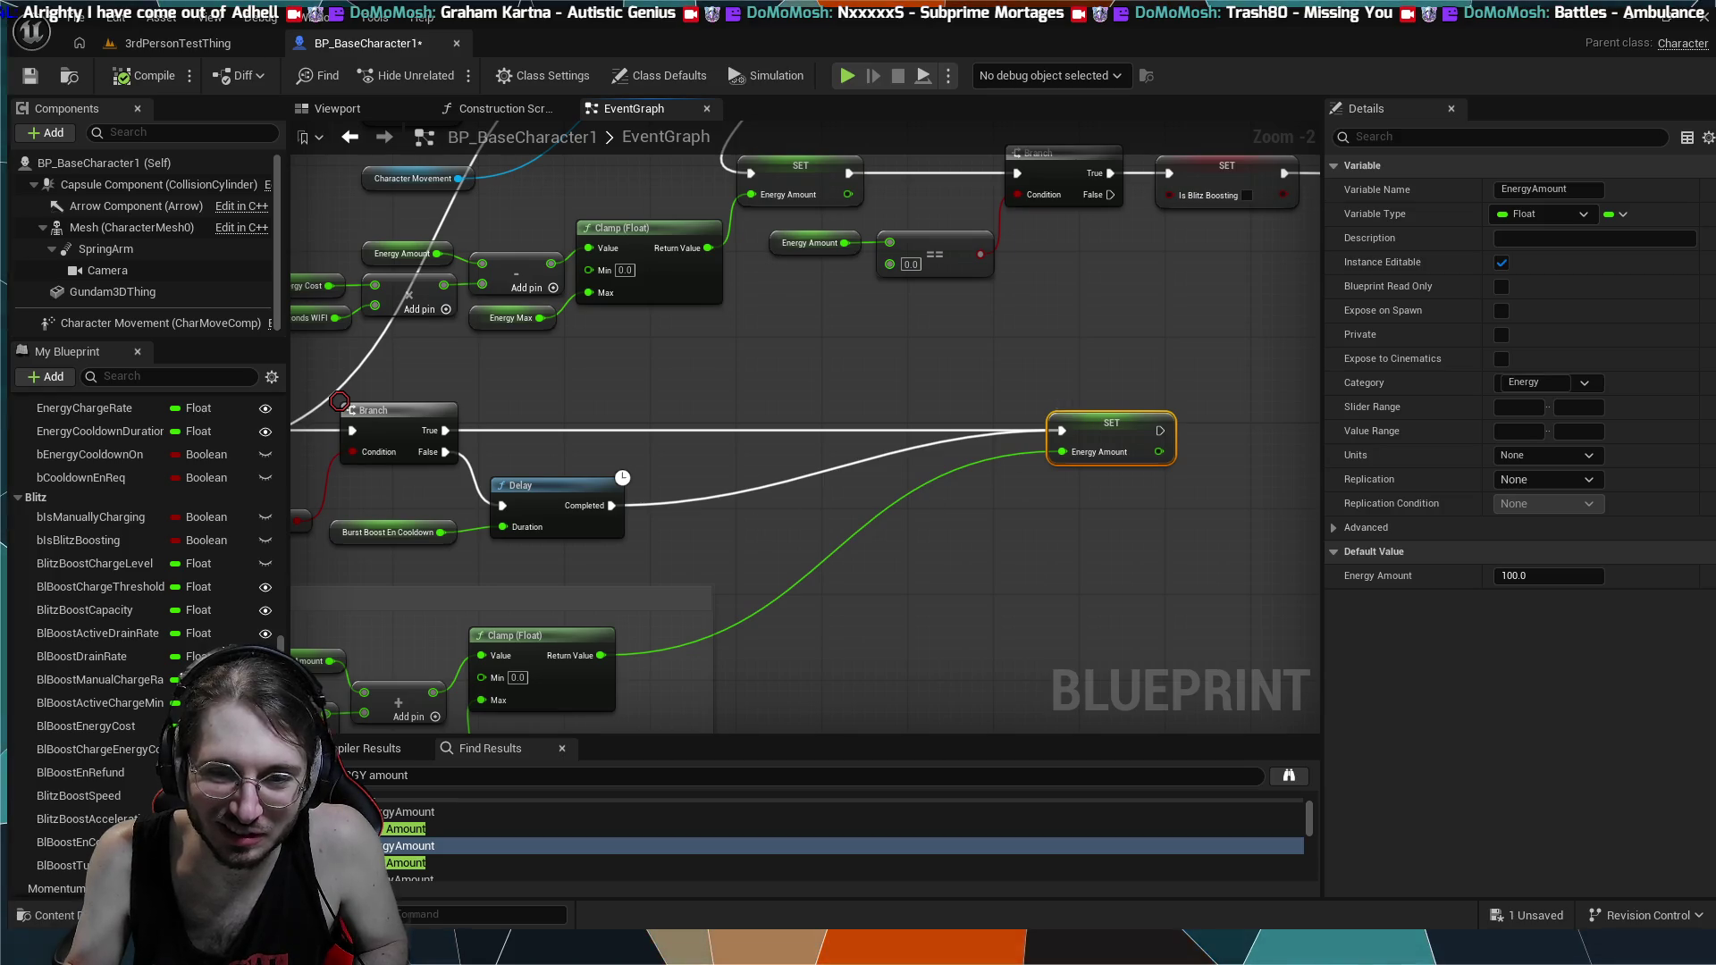
pyautogui.moveTo(776, 635); pyautogui.dragTo(1043, 632)
pyautogui.moveTo(920, 601); pyautogui.dragTo(1306, 561)
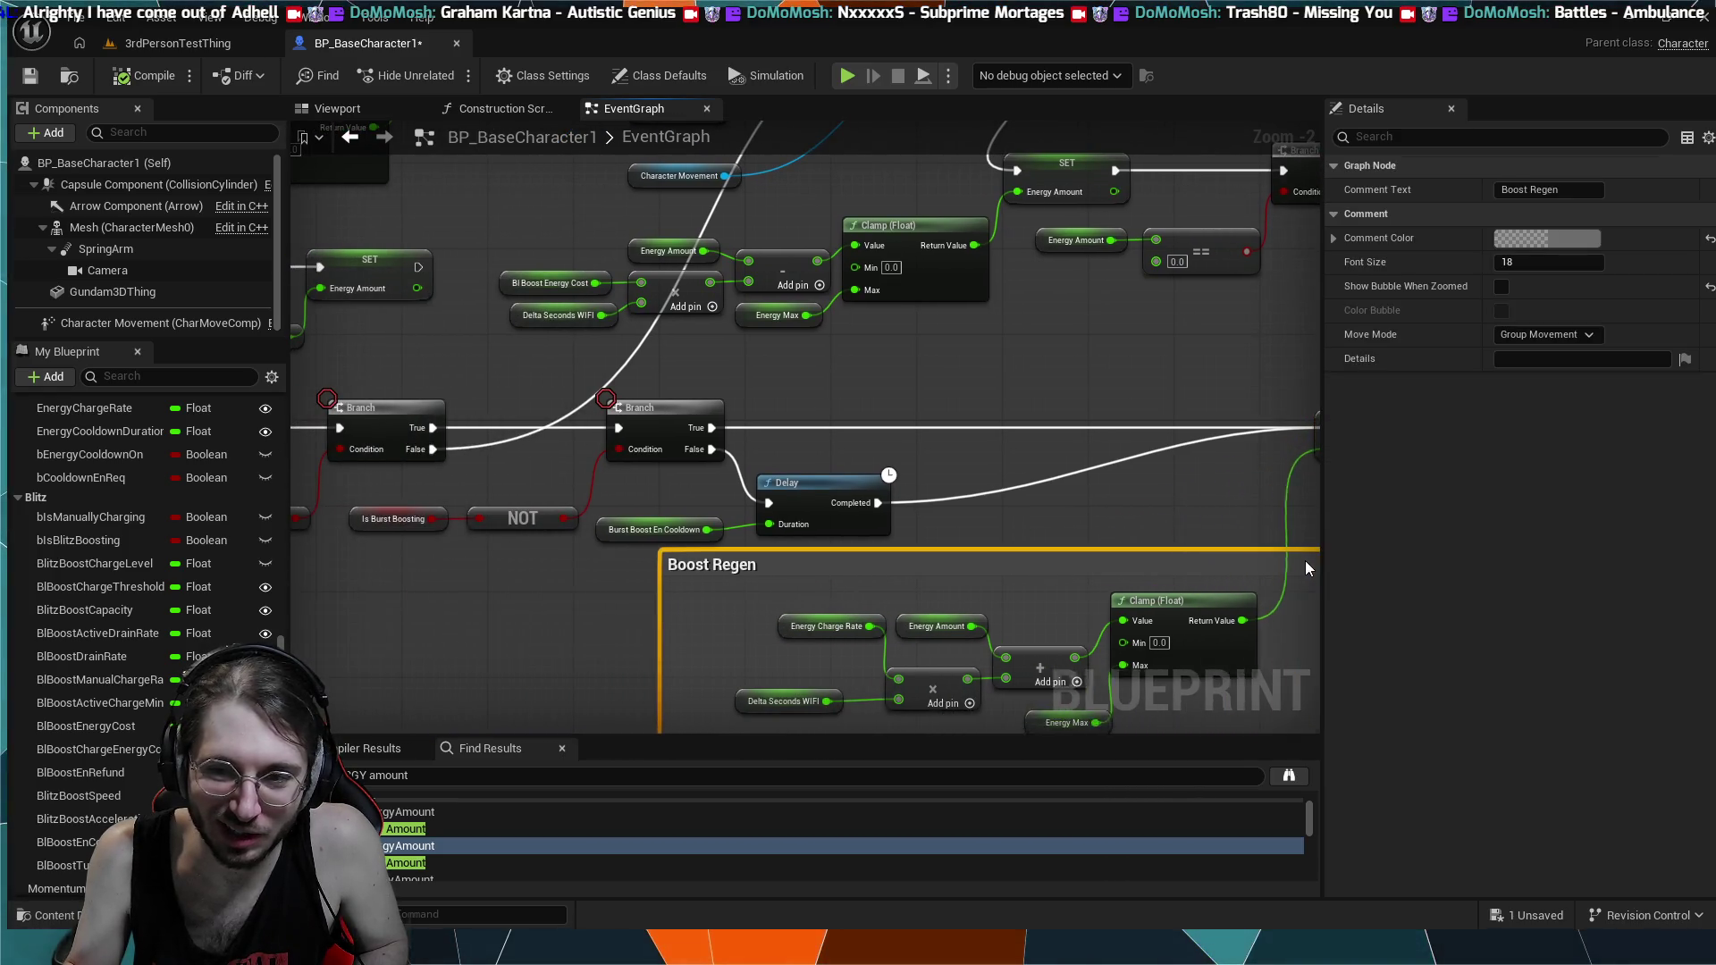
pyautogui.moveTo(1035, 393)
pyautogui.mouseDown()
pyautogui.moveTo(836, 441)
pyautogui.moveTo(596, 360)
pyautogui.mouseUp()
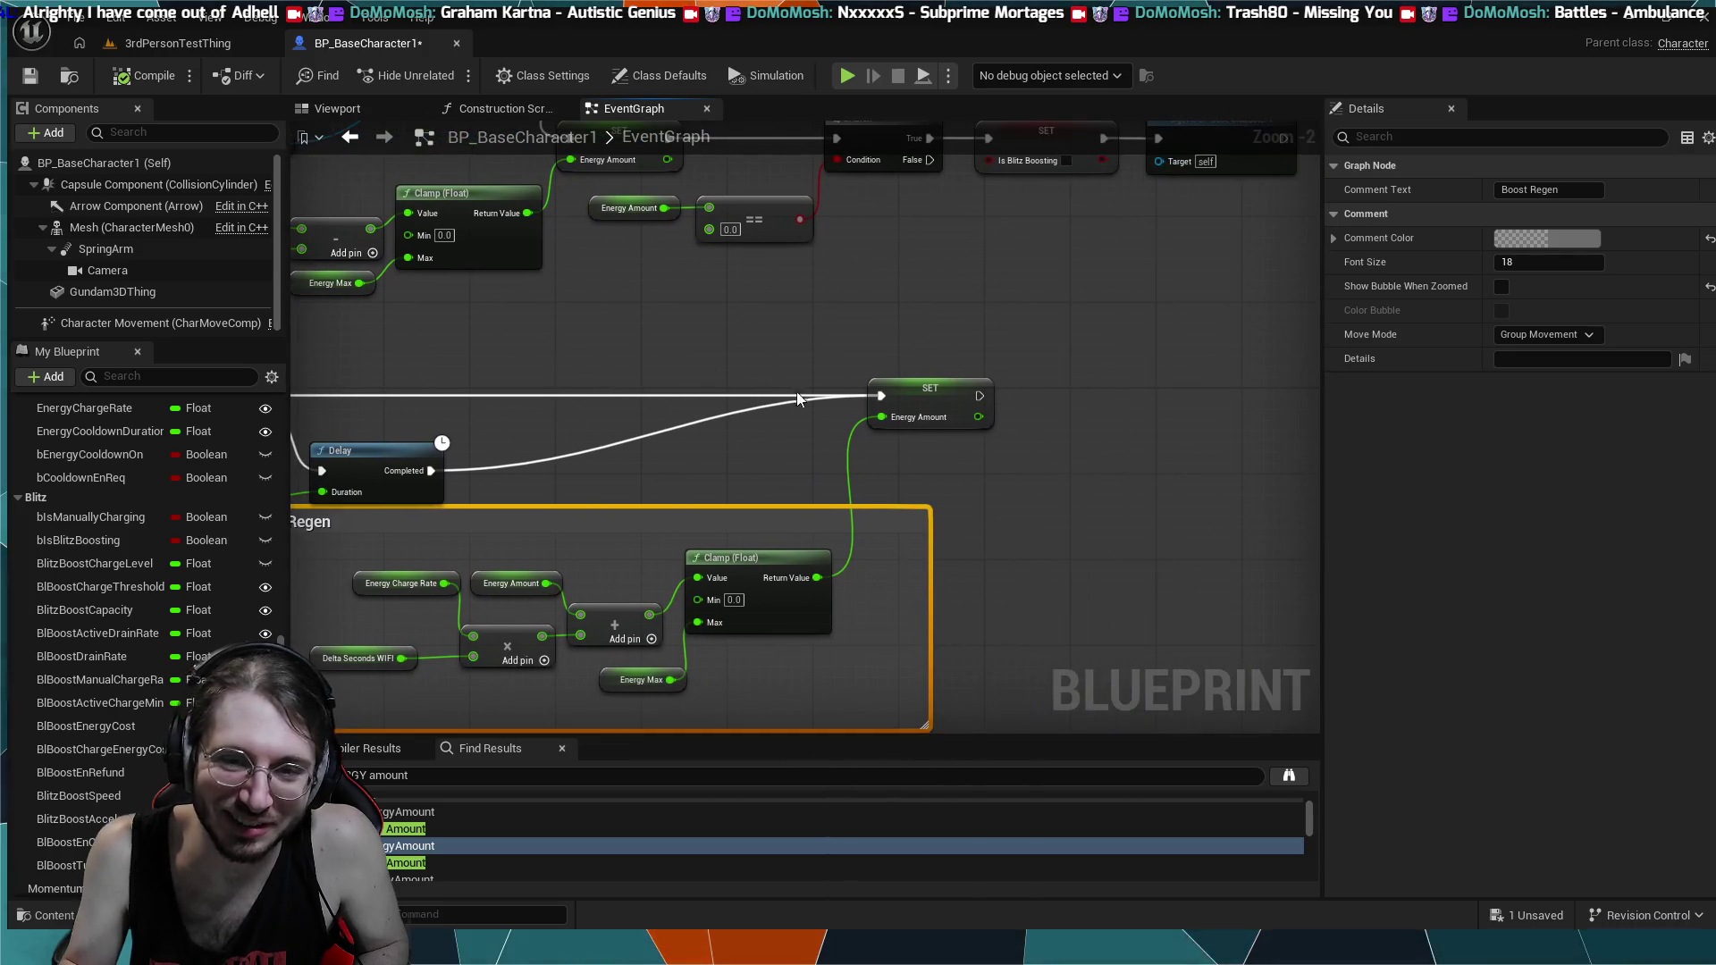
pyautogui.moveTo(906, 392)
pyautogui.mouseDown()
pyautogui.moveTo(1038, 413)
pyautogui.moveTo(1076, 394)
pyautogui.mouseUp()
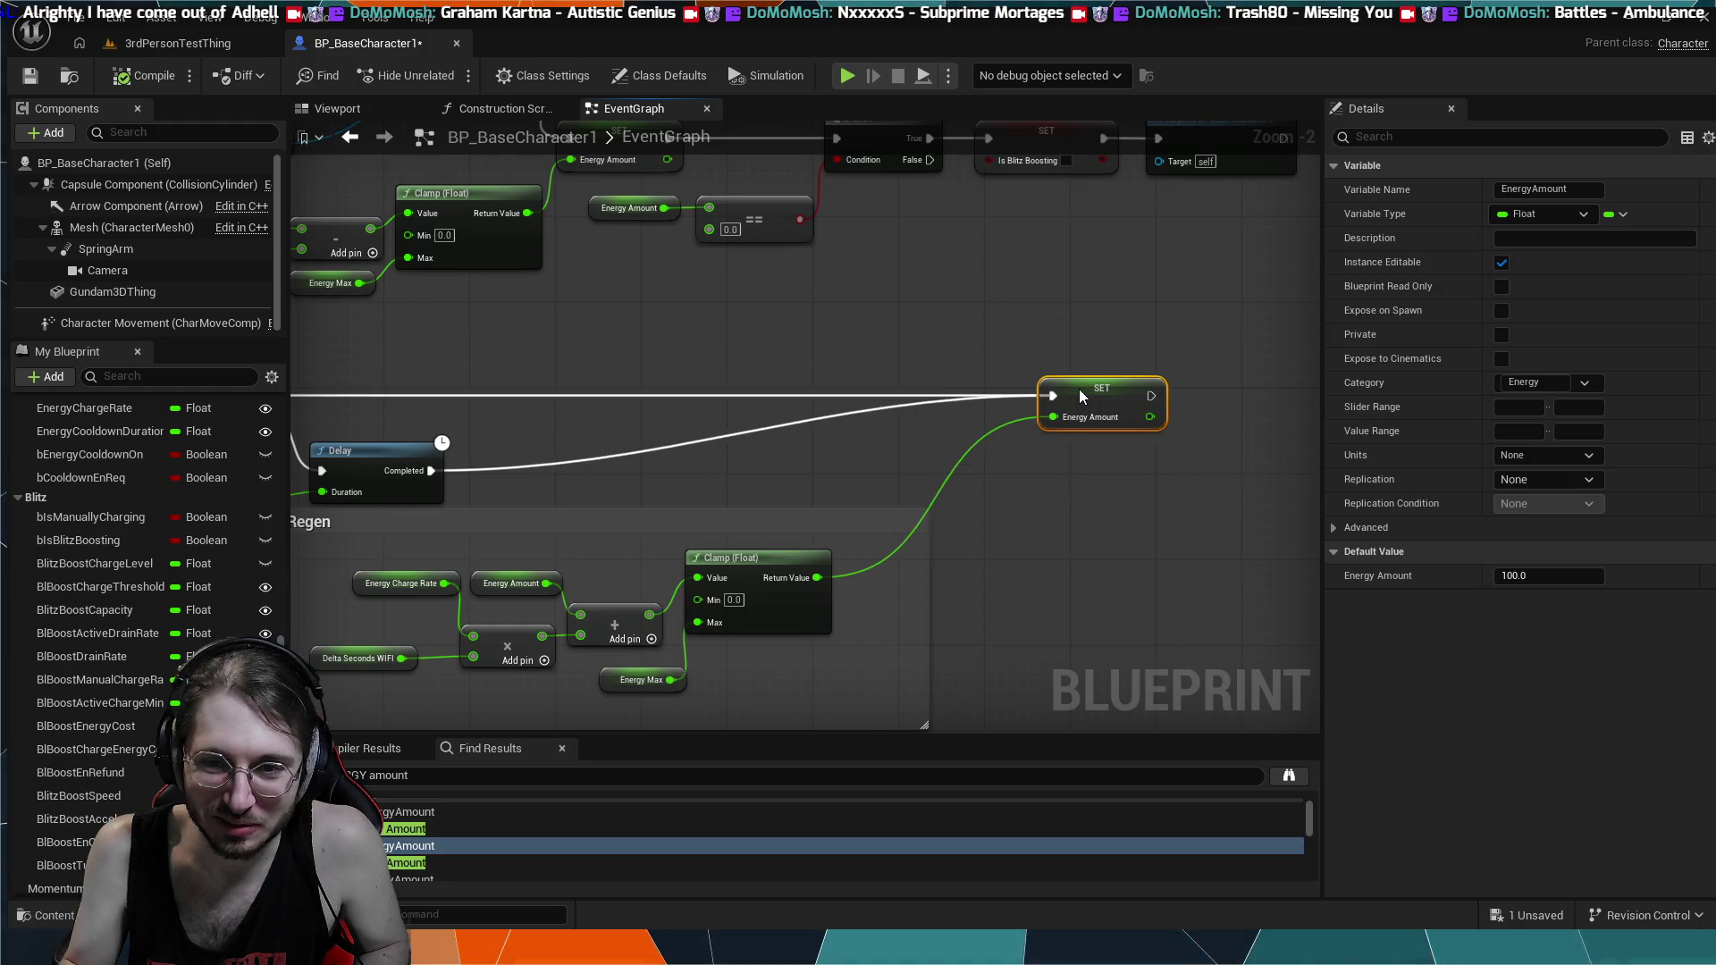
pyautogui.moveTo(726, 519)
pyautogui.mouseDown()
pyautogui.moveTo(939, 489)
pyautogui.moveTo(914, 426)
pyautogui.moveTo(953, 470)
pyautogui.moveTo(890, 502)
pyautogui.mouseUp()
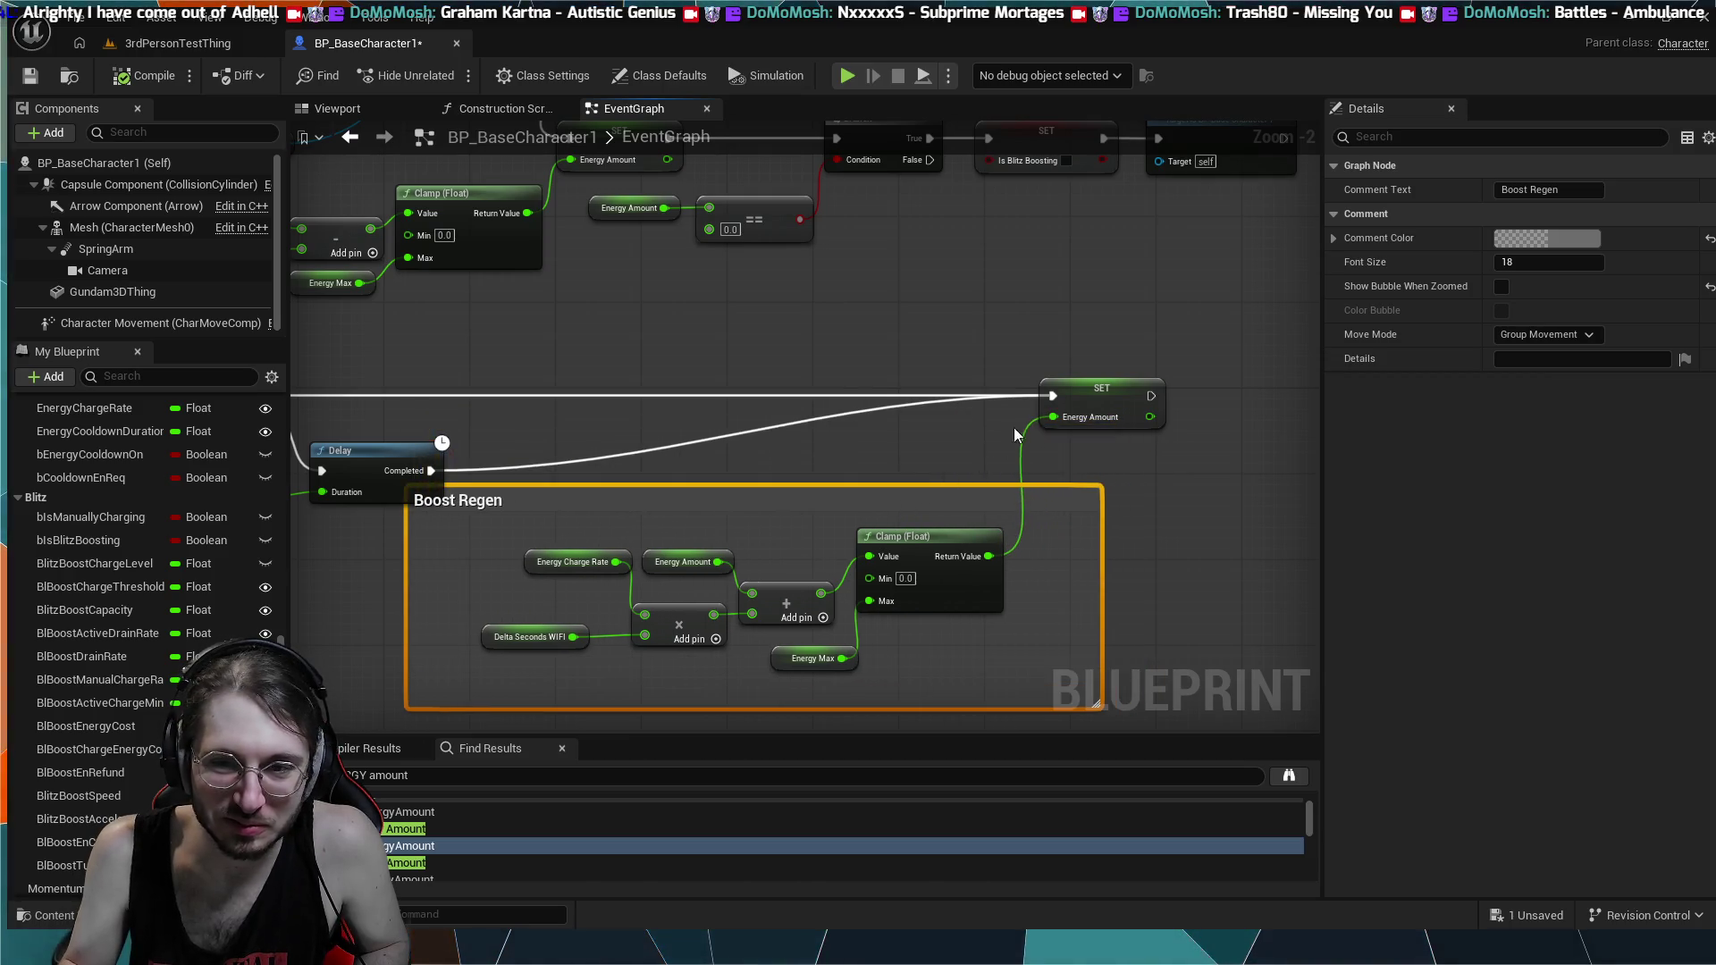
pyautogui.moveTo(1078, 391)
pyautogui.mouseDown()
pyautogui.moveTo(1203, 402)
pyautogui.moveTo(1209, 383)
pyautogui.mouseUp()
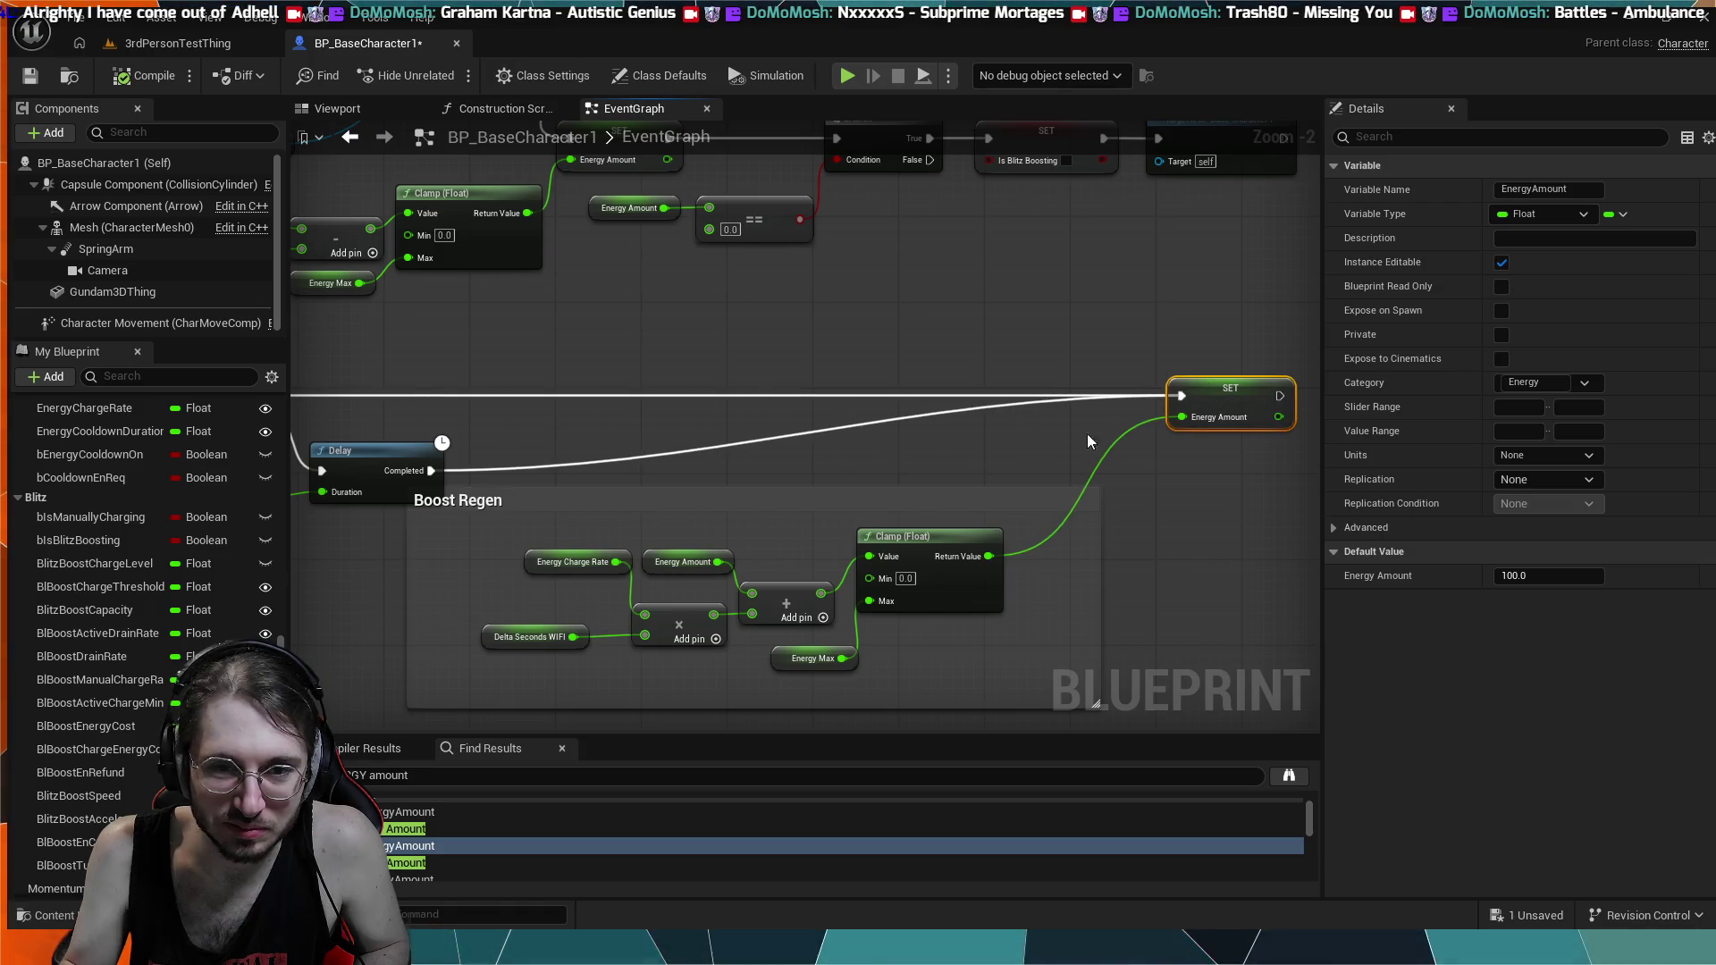
pyautogui.moveTo(893, 501); pyautogui.dragTo(1010, 488)
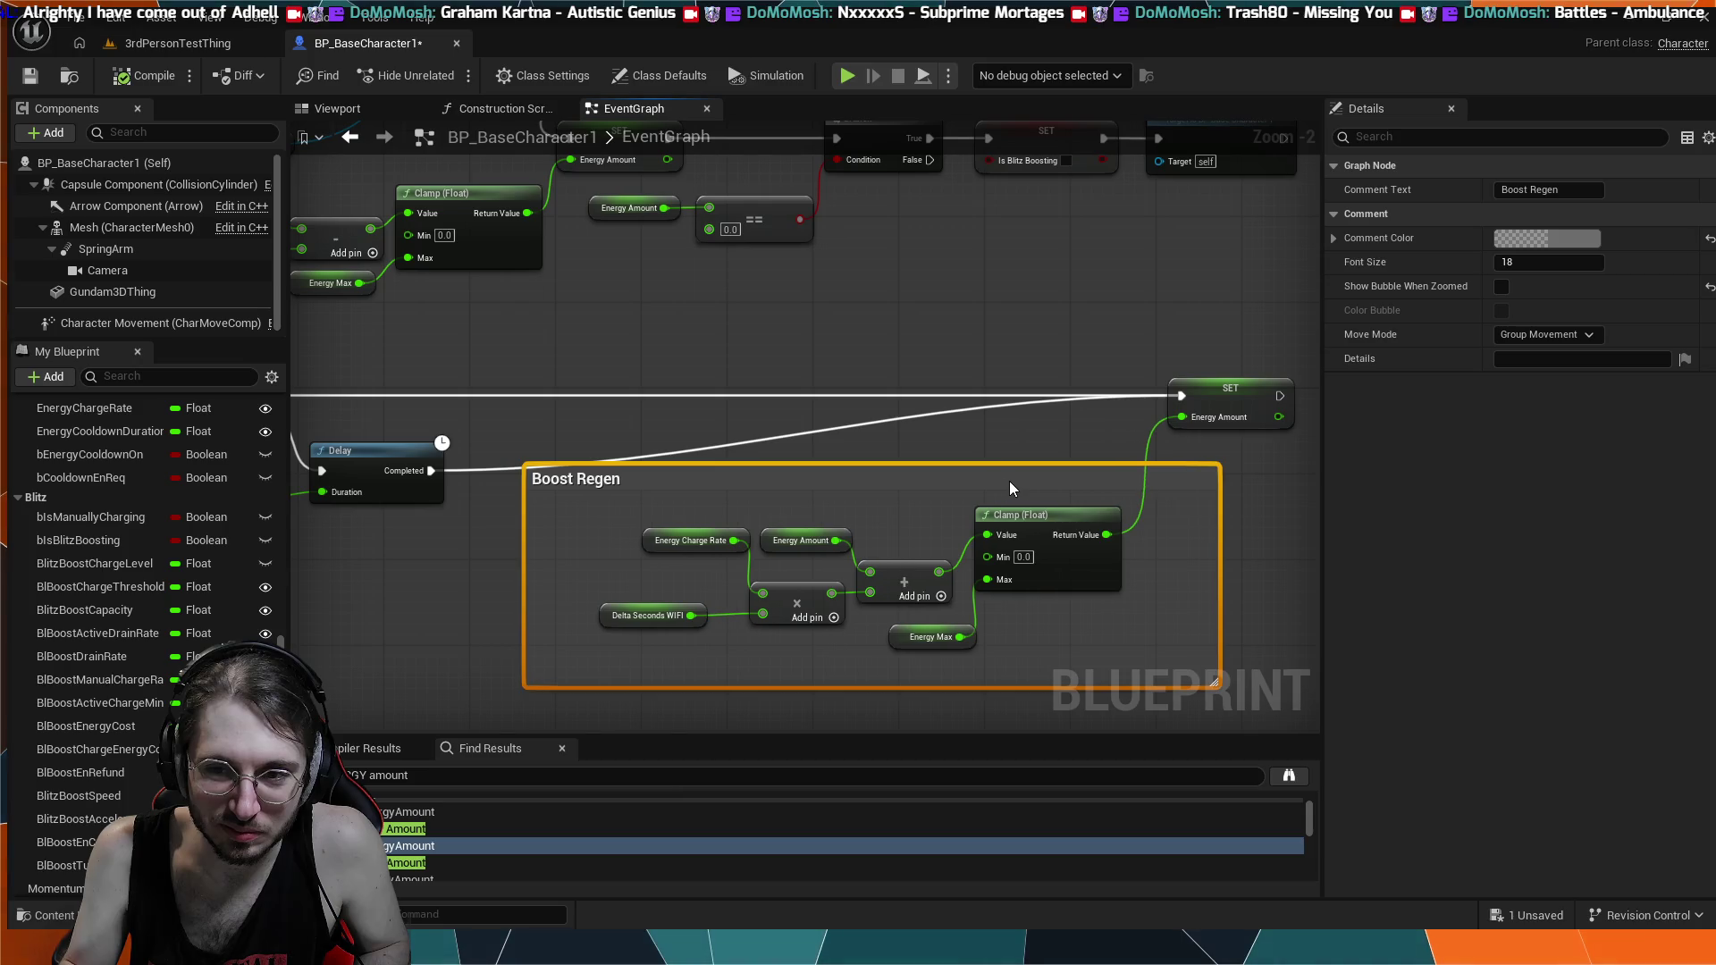
# - Select the boost velocity nodes and move them down below the Branch and Delay row
pyautogui.moveTo(676, 368)
pyautogui.mouseDown()
pyautogui.moveTo(694, 352)
pyautogui.moveTo(677, 384)
pyautogui.moveTo(743, 393)
pyautogui.moveTo(687, 644)
pyautogui.mouseUp()
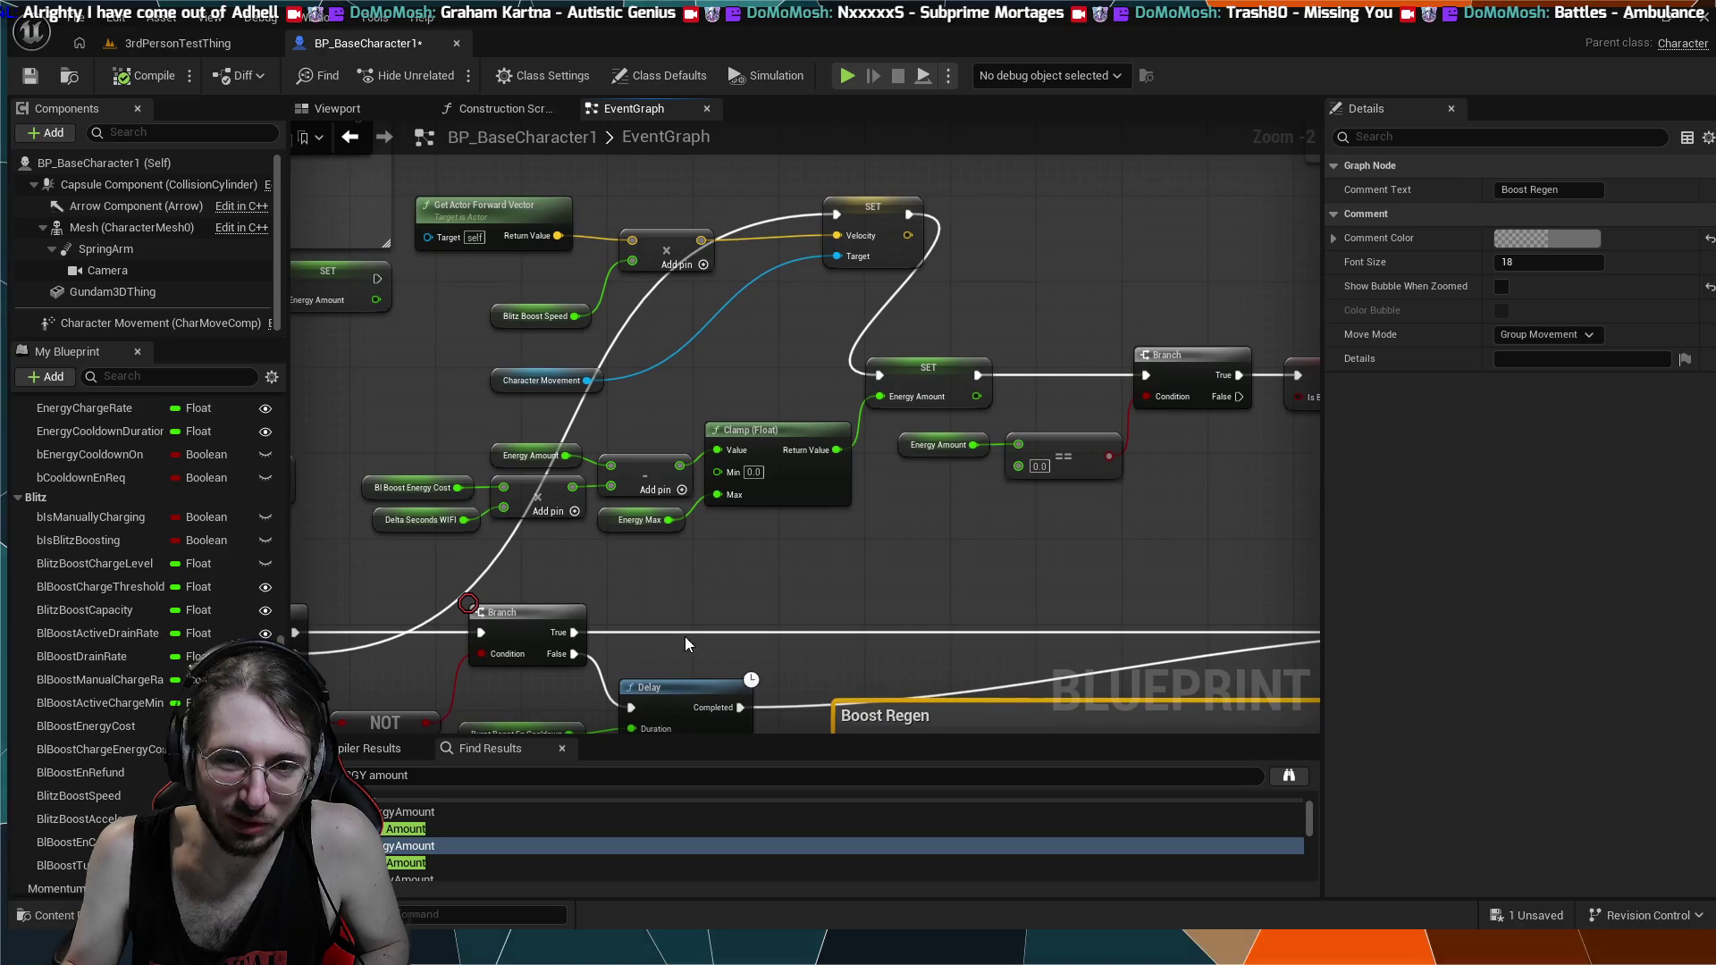
pyautogui.scroll(-1, 873, 525)
pyautogui.moveTo(873, 524); pyautogui.dragTo(953, 393)
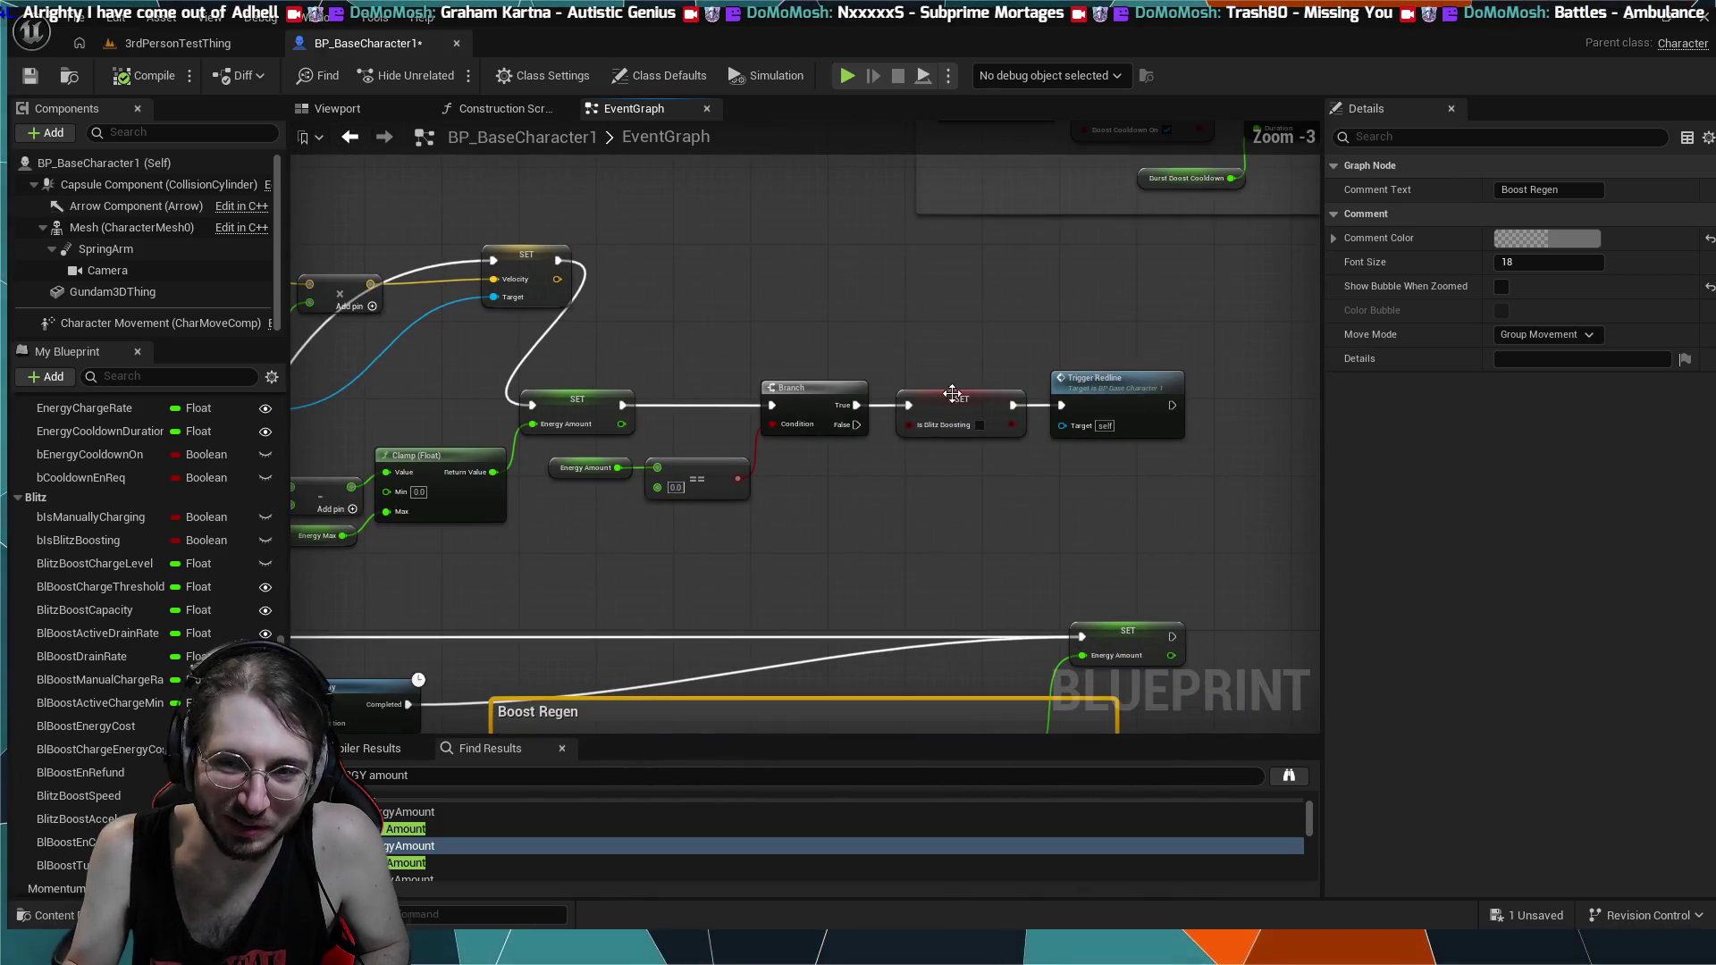
pyautogui.moveTo(1128, 232)
pyautogui.mouseDown()
pyautogui.moveTo(783, 522)
pyautogui.moveTo(275, 588)
pyautogui.moveTo(648, 595)
pyautogui.moveTo(599, 556)
pyautogui.mouseUp()
pyautogui.moveTo(685, 252)
pyautogui.mouseDown()
pyautogui.moveTo(629, 747)
pyautogui.moveTo(672, 603)
pyautogui.moveTo(651, 727)
pyautogui.moveTo(683, 573)
pyautogui.moveTo(622, 504)
pyautogui.moveTo(544, 502)
pyautogui.moveTo(533, 456)
pyautogui.mouseUp()
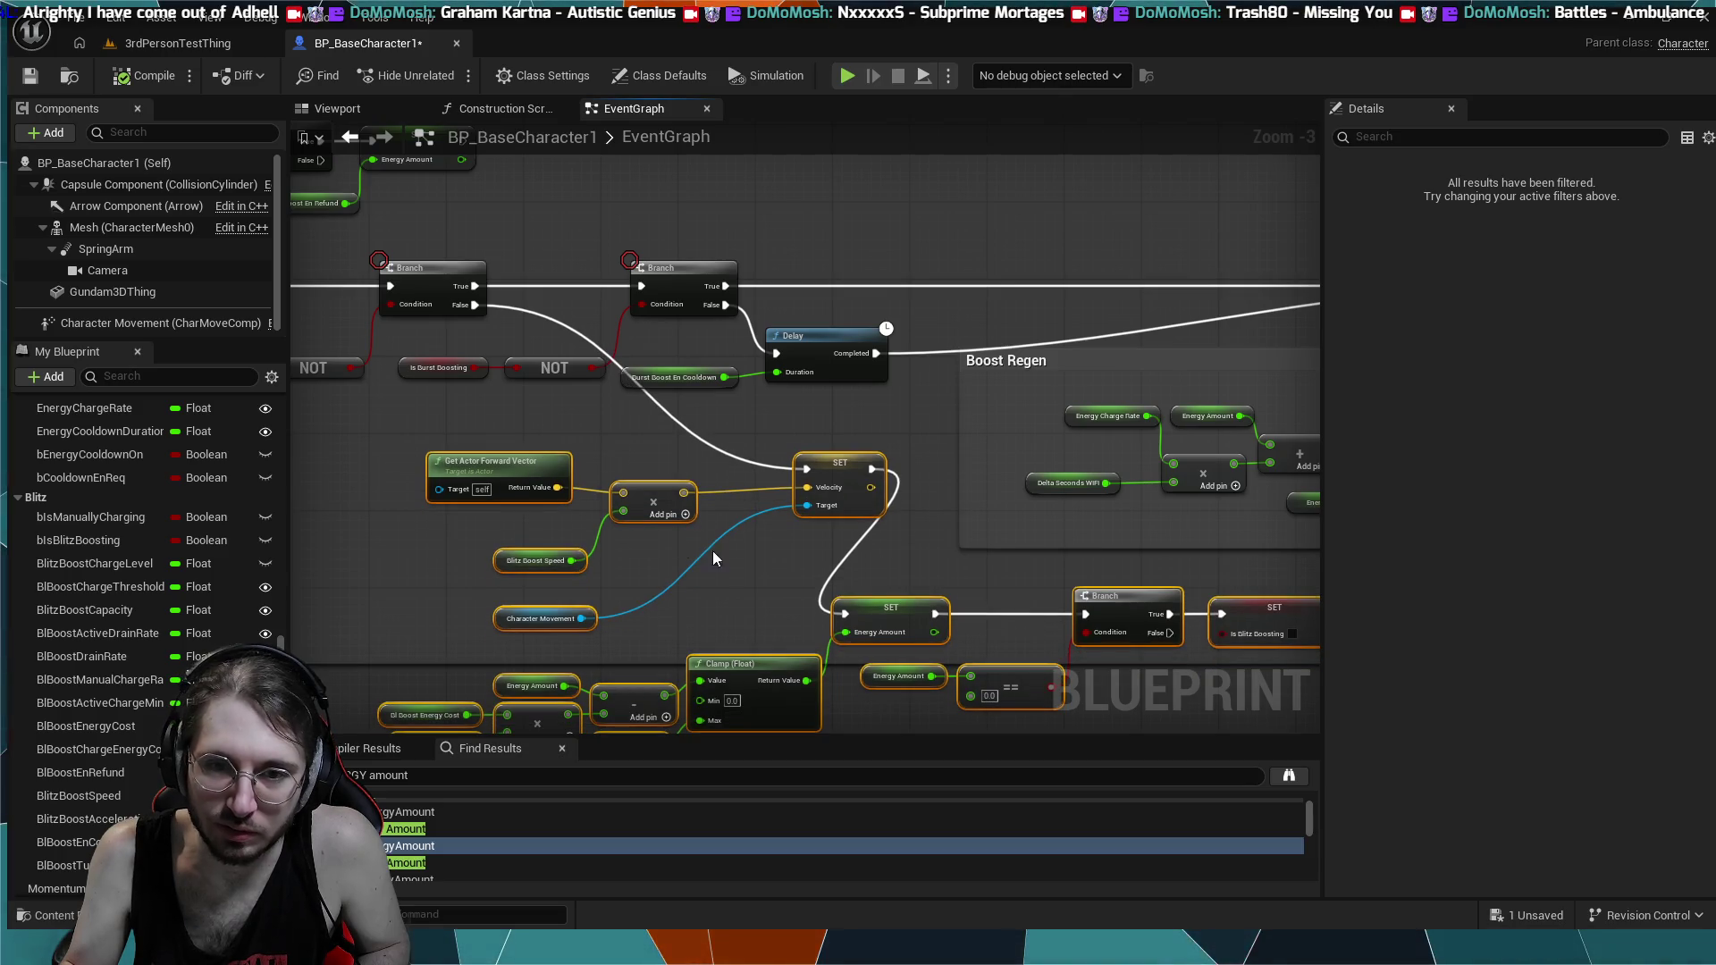
# - Reselect the velocity-setting node group and shift it slightly left
pyautogui.click(753, 565)
pyautogui.moveTo(822, 447)
pyautogui.mouseDown()
pyautogui.moveTo(617, 536)
pyautogui.moveTo(490, 636)
pyautogui.mouseUp()
pyautogui.moveTo(839, 460); pyautogui.dragTo(714, 464)
# - Extend the large comment box's bottom edge down to enclose the rearranged nodes
pyautogui.scroll(-3, 841, 482)
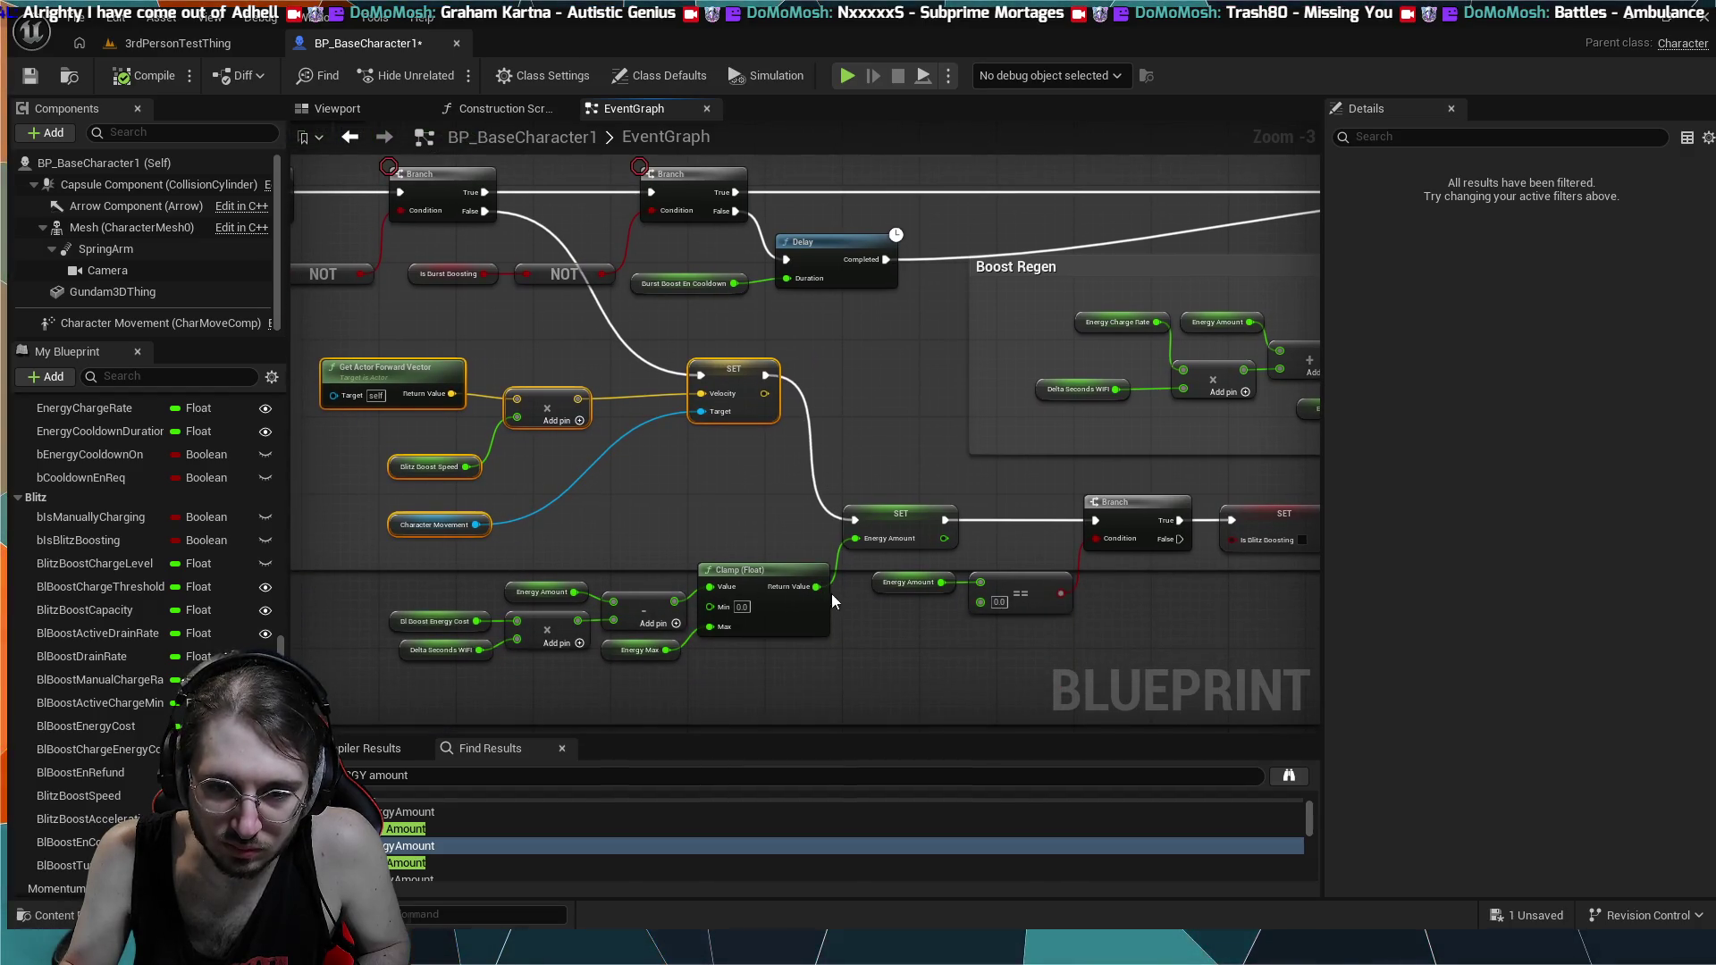
pyautogui.scroll(-4, 833, 595)
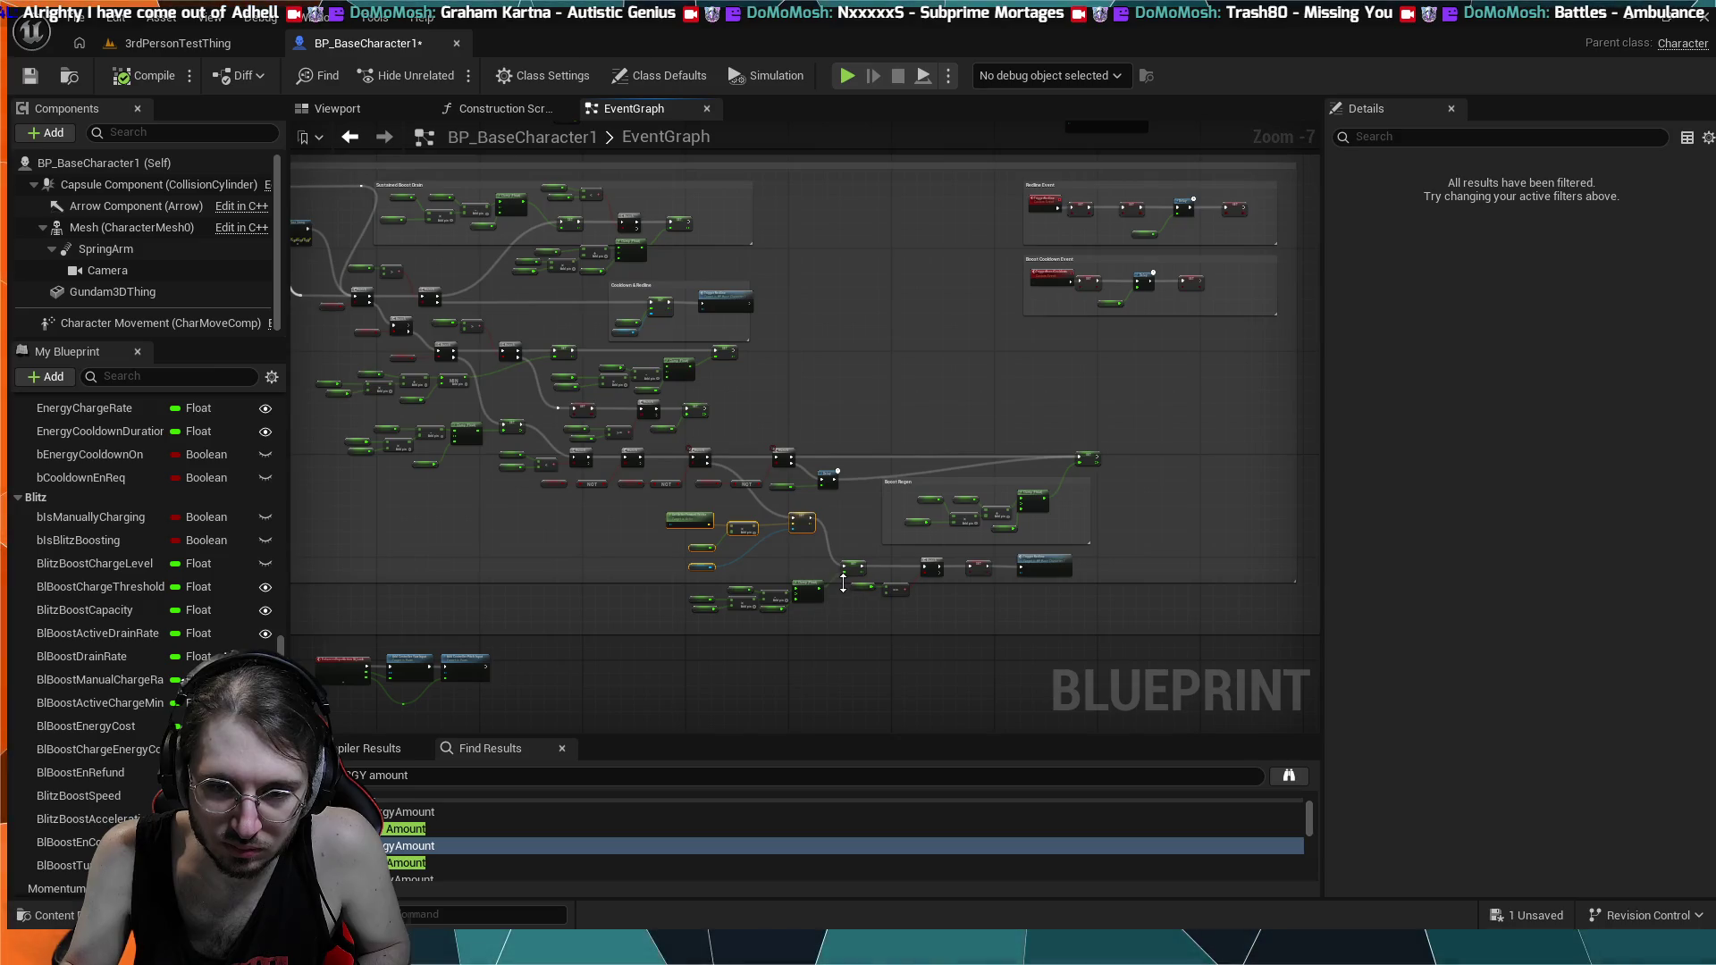
pyautogui.moveTo(843, 582)
pyautogui.mouseDown()
pyautogui.moveTo(858, 624)
pyautogui.moveTo(996, 548)
pyautogui.moveTo(1211, 563)
pyautogui.moveTo(715, 496)
pyautogui.mouseUp()
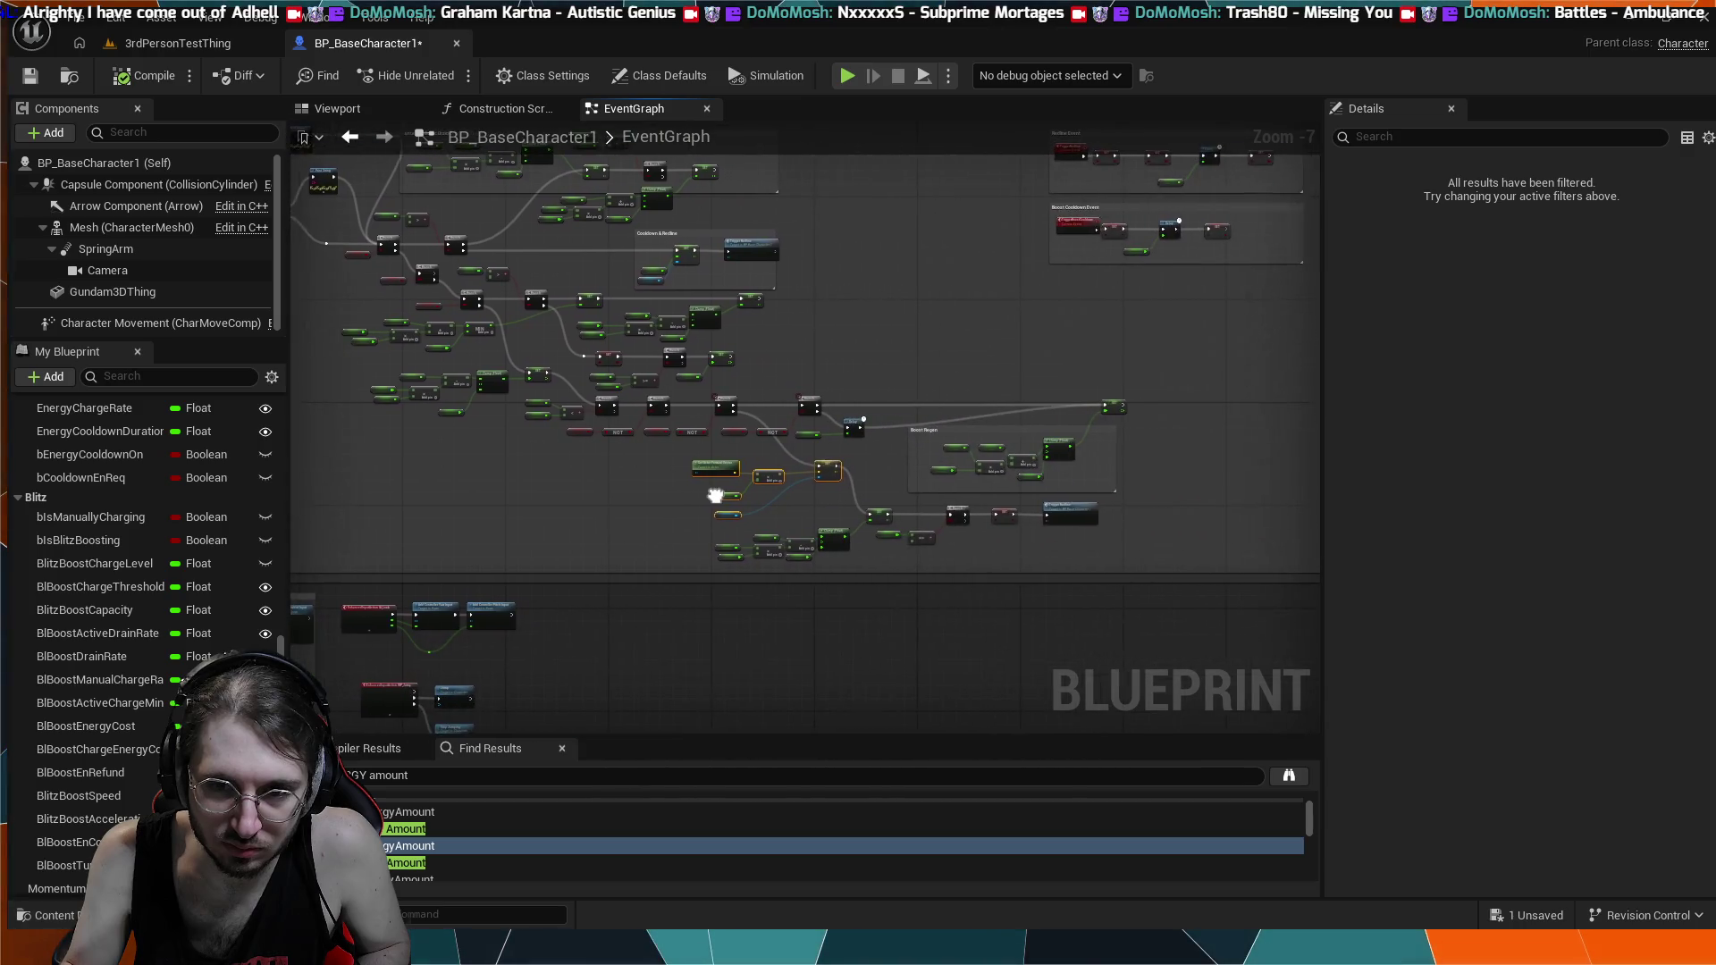
pyautogui.scroll(3, 715, 497)
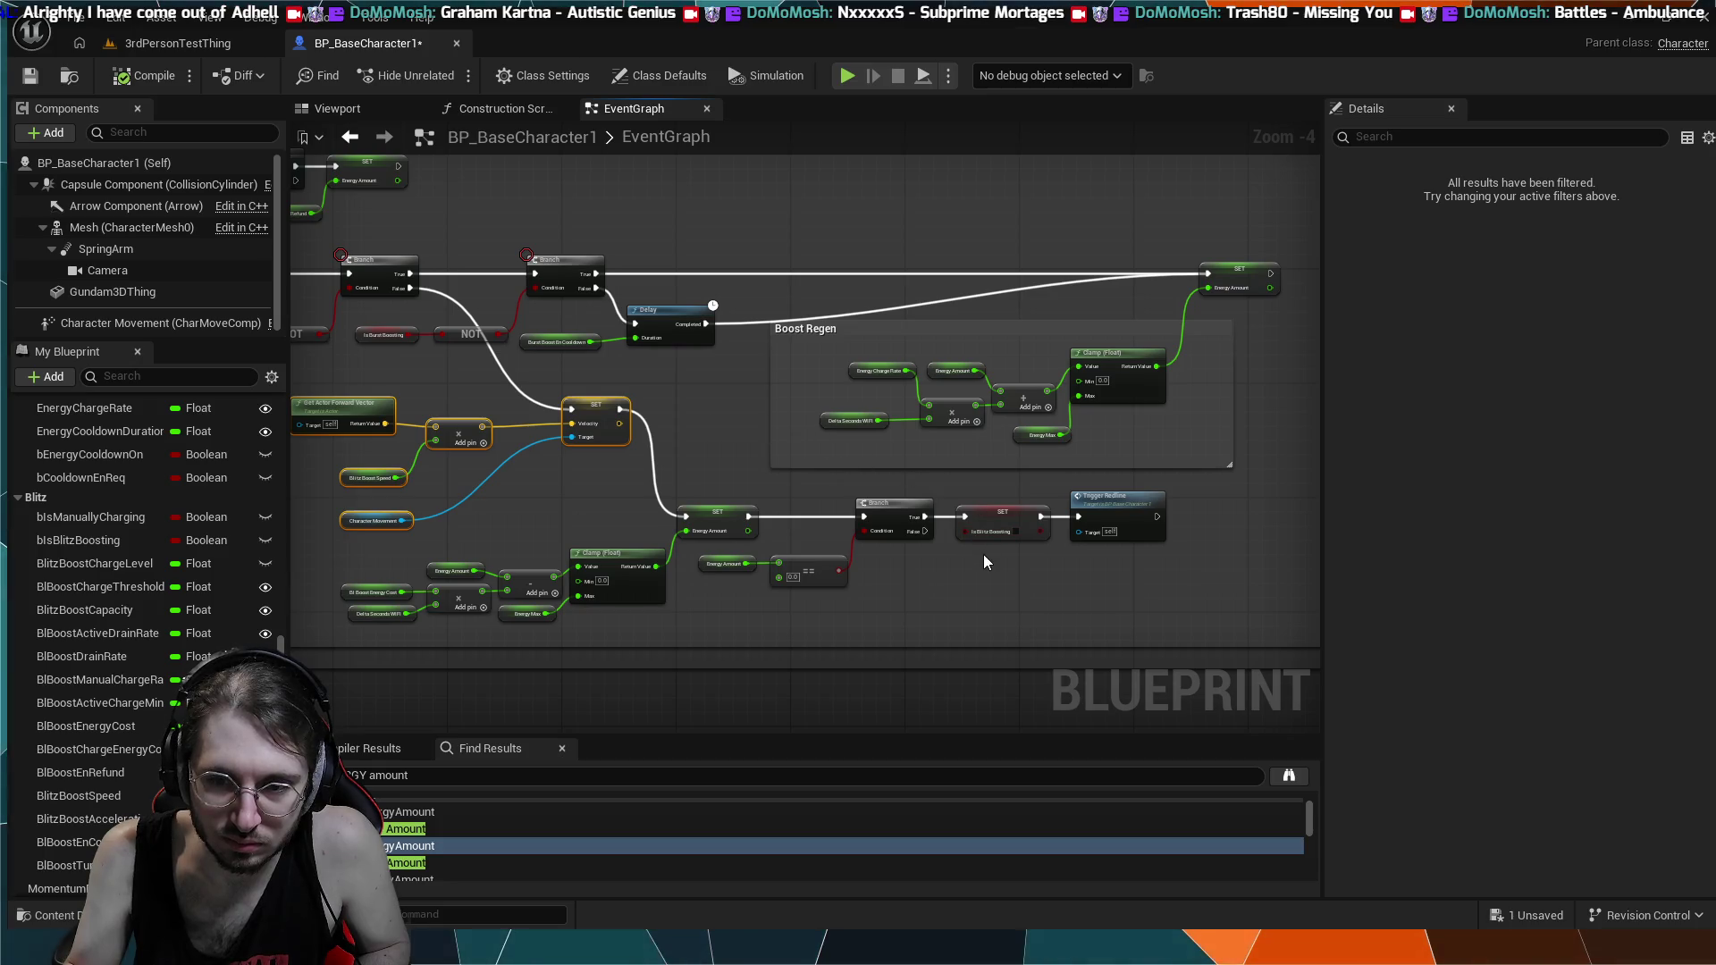
pyautogui.scroll(3, 996, 577)
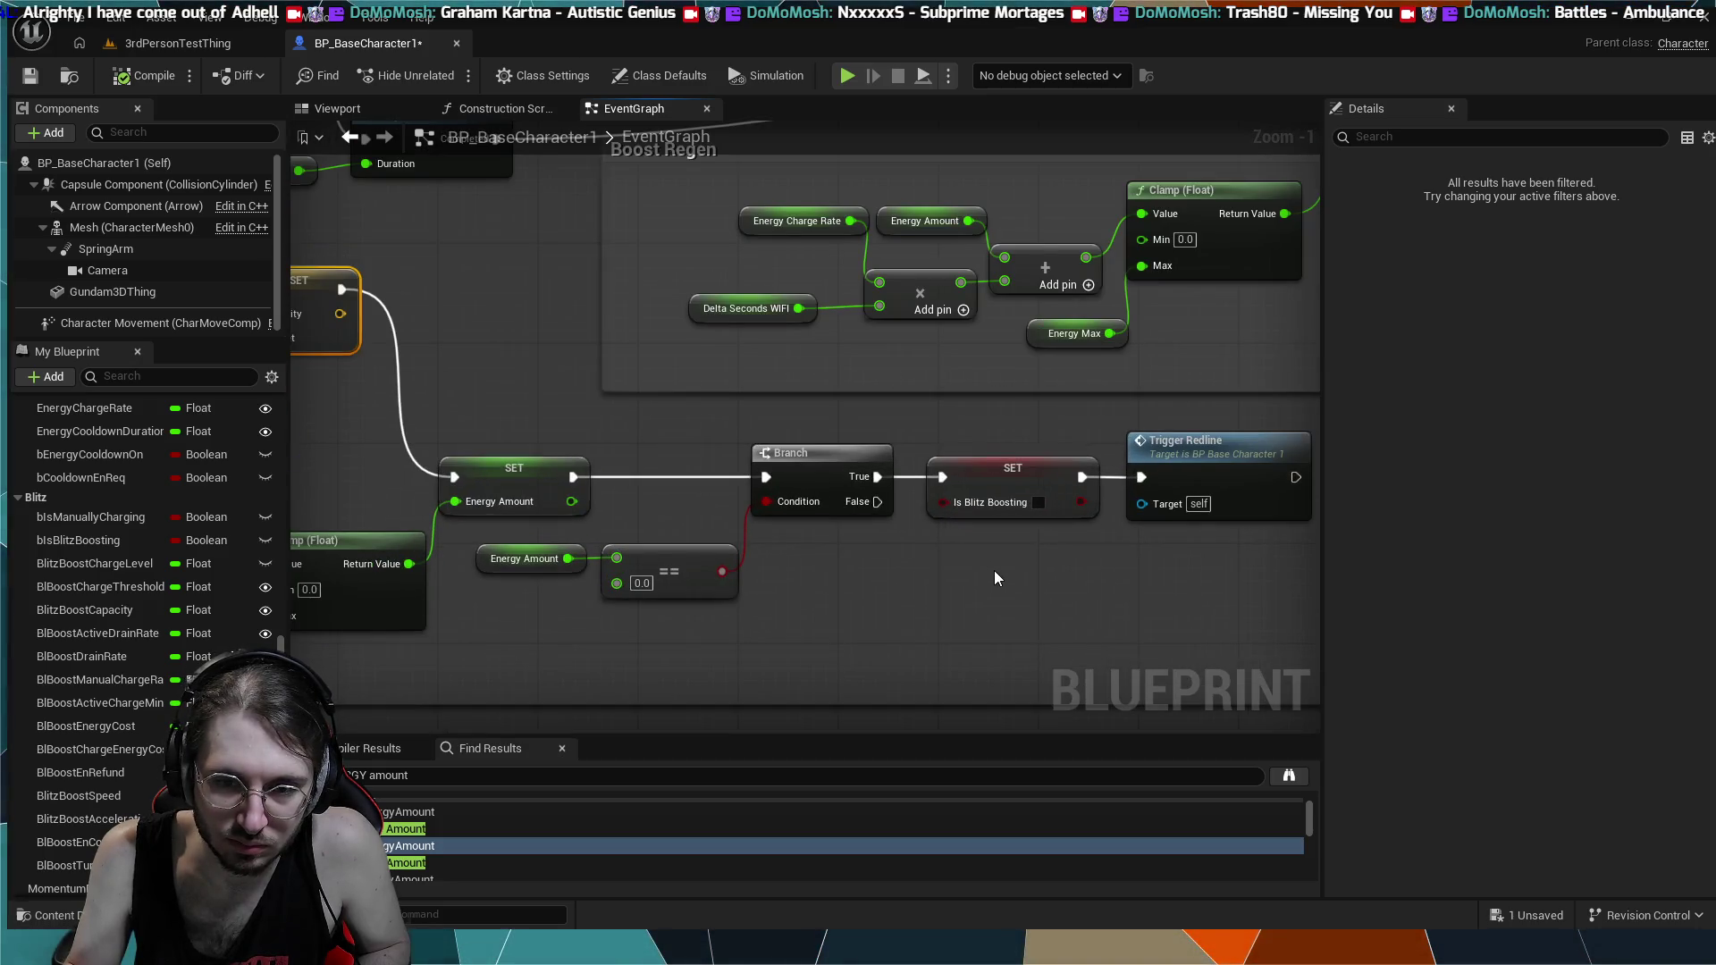
pyautogui.scroll(-3, 997, 578)
pyautogui.scroll(-1, 798, 264)
pyautogui.moveTo(799, 264); pyautogui.dragTo(974, 536)
# - Delete the forward-vector launch velocity nodes from the graph
pyautogui.scroll(3, 796, 467)
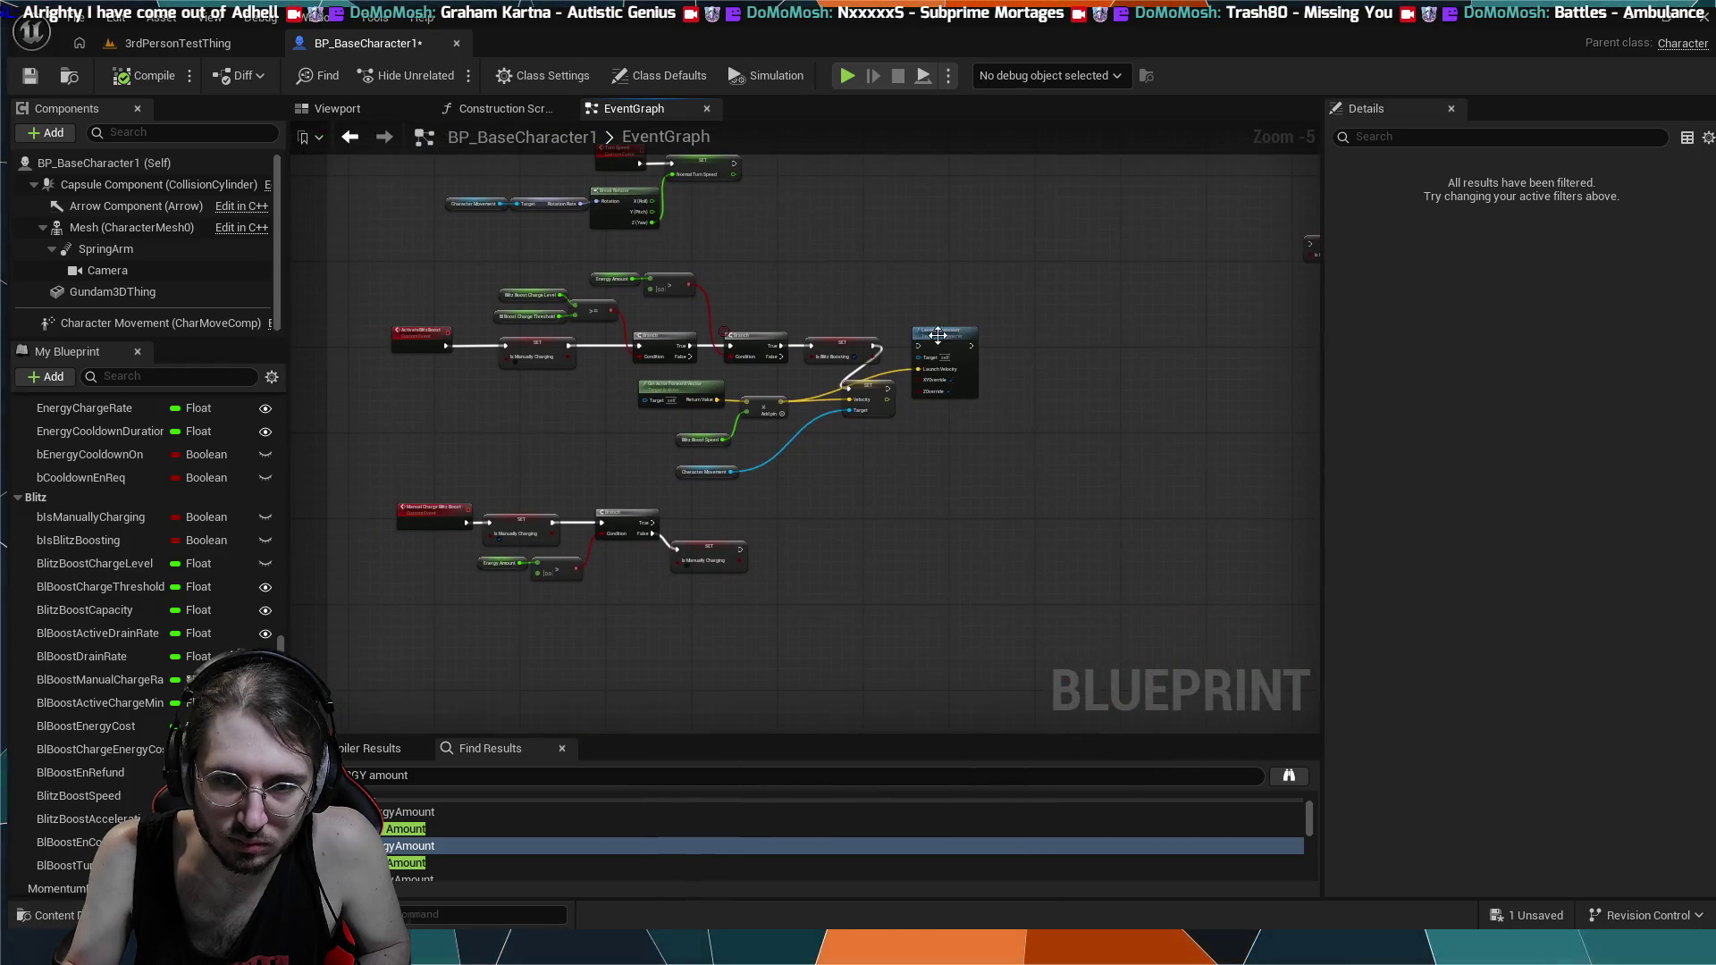
pyautogui.moveTo(795, 467); pyautogui.dragTo(946, 491)
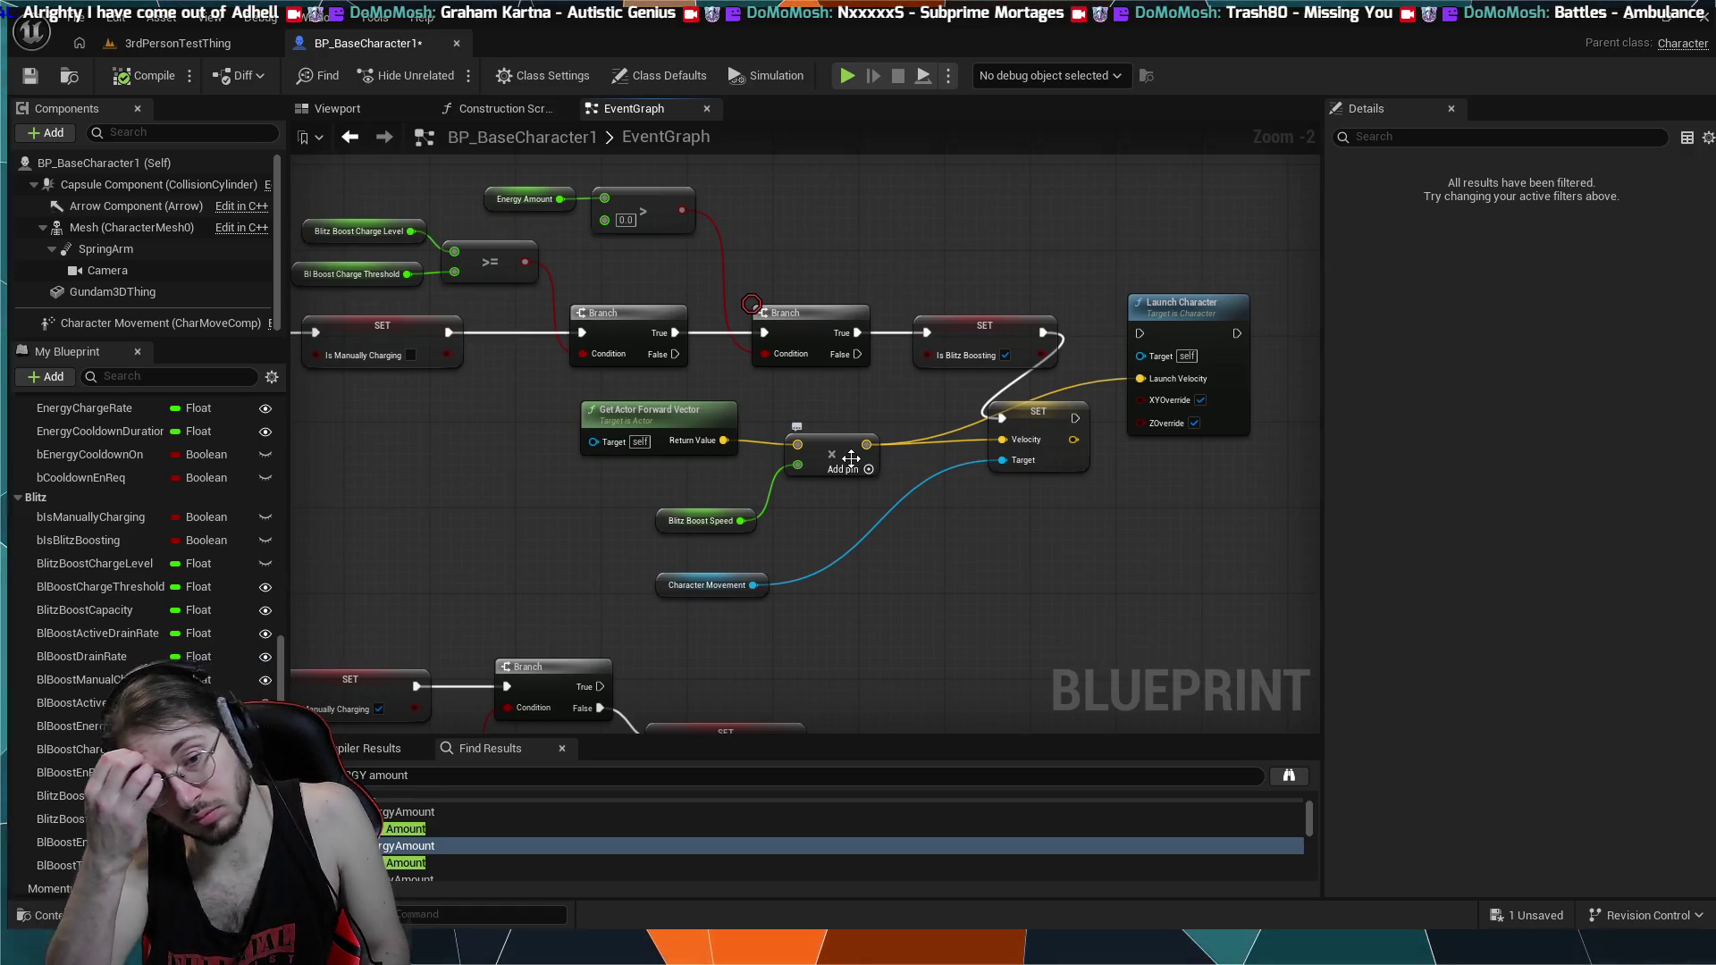
pyautogui.scroll(-2, 851, 459)
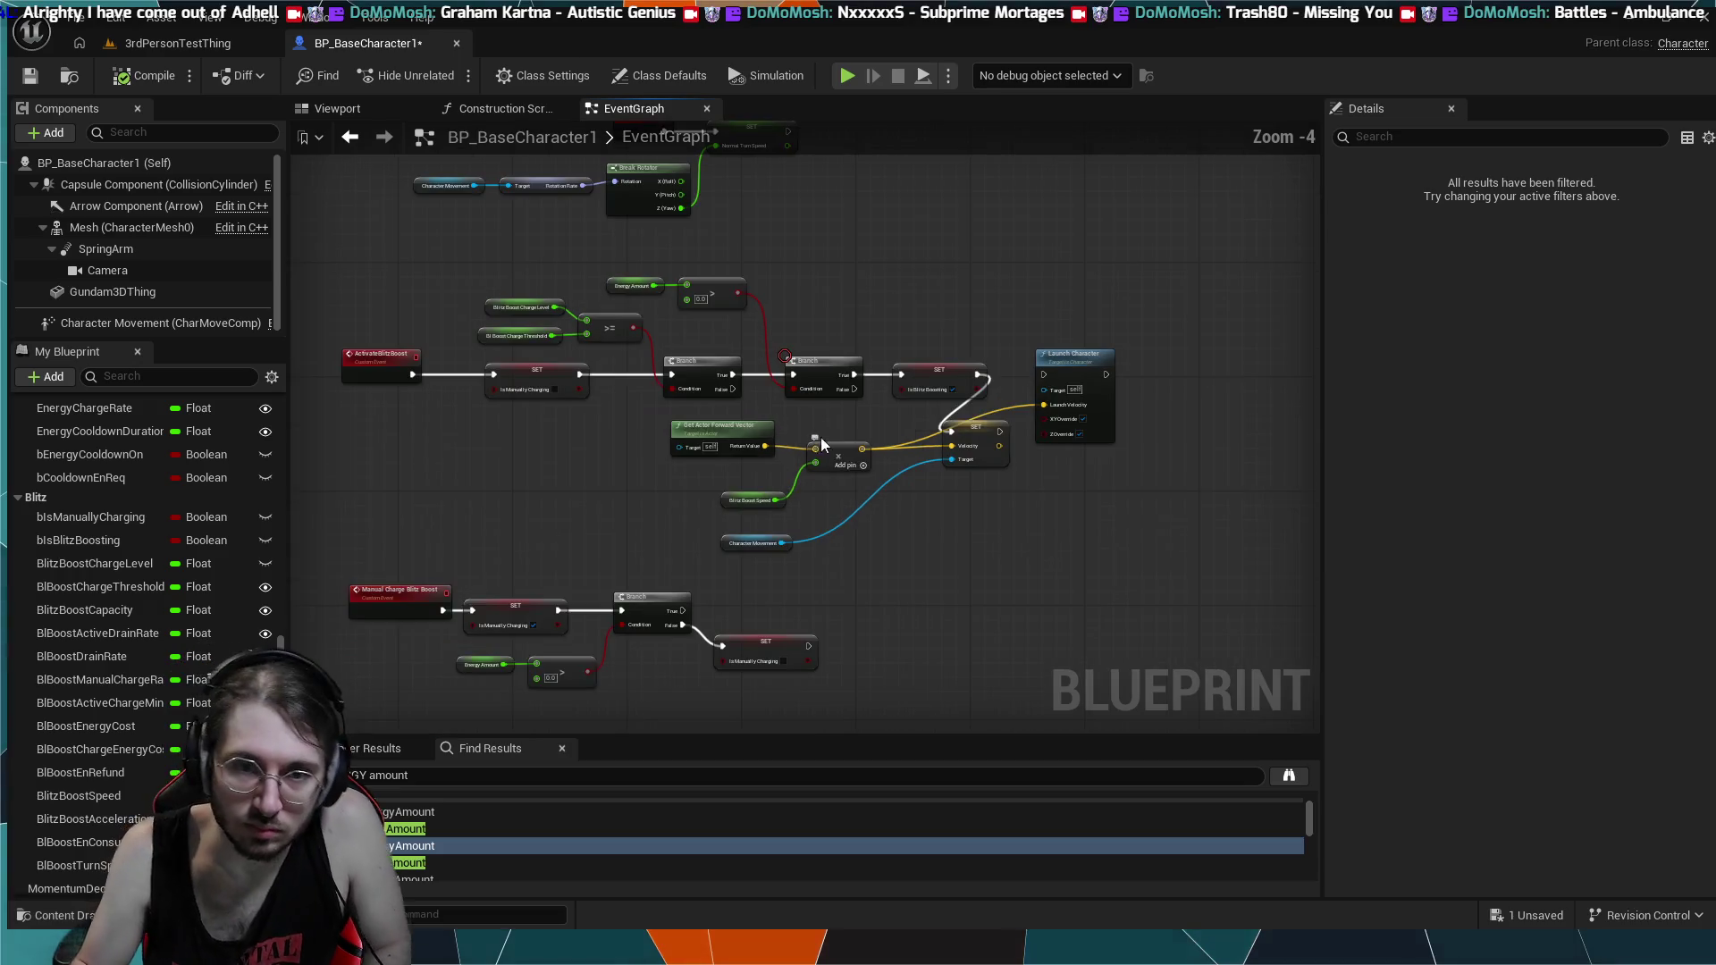
pyautogui.scroll(2, 861, 292)
pyautogui.moveTo(861, 277)
pyautogui.mouseDown()
pyautogui.moveTo(893, 326)
pyautogui.moveTo(886, 365)
pyautogui.moveTo(971, 392)
pyautogui.moveTo(919, 279)
pyautogui.moveTo(992, 318)
pyautogui.moveTo(1010, 306)
pyautogui.mouseUp()
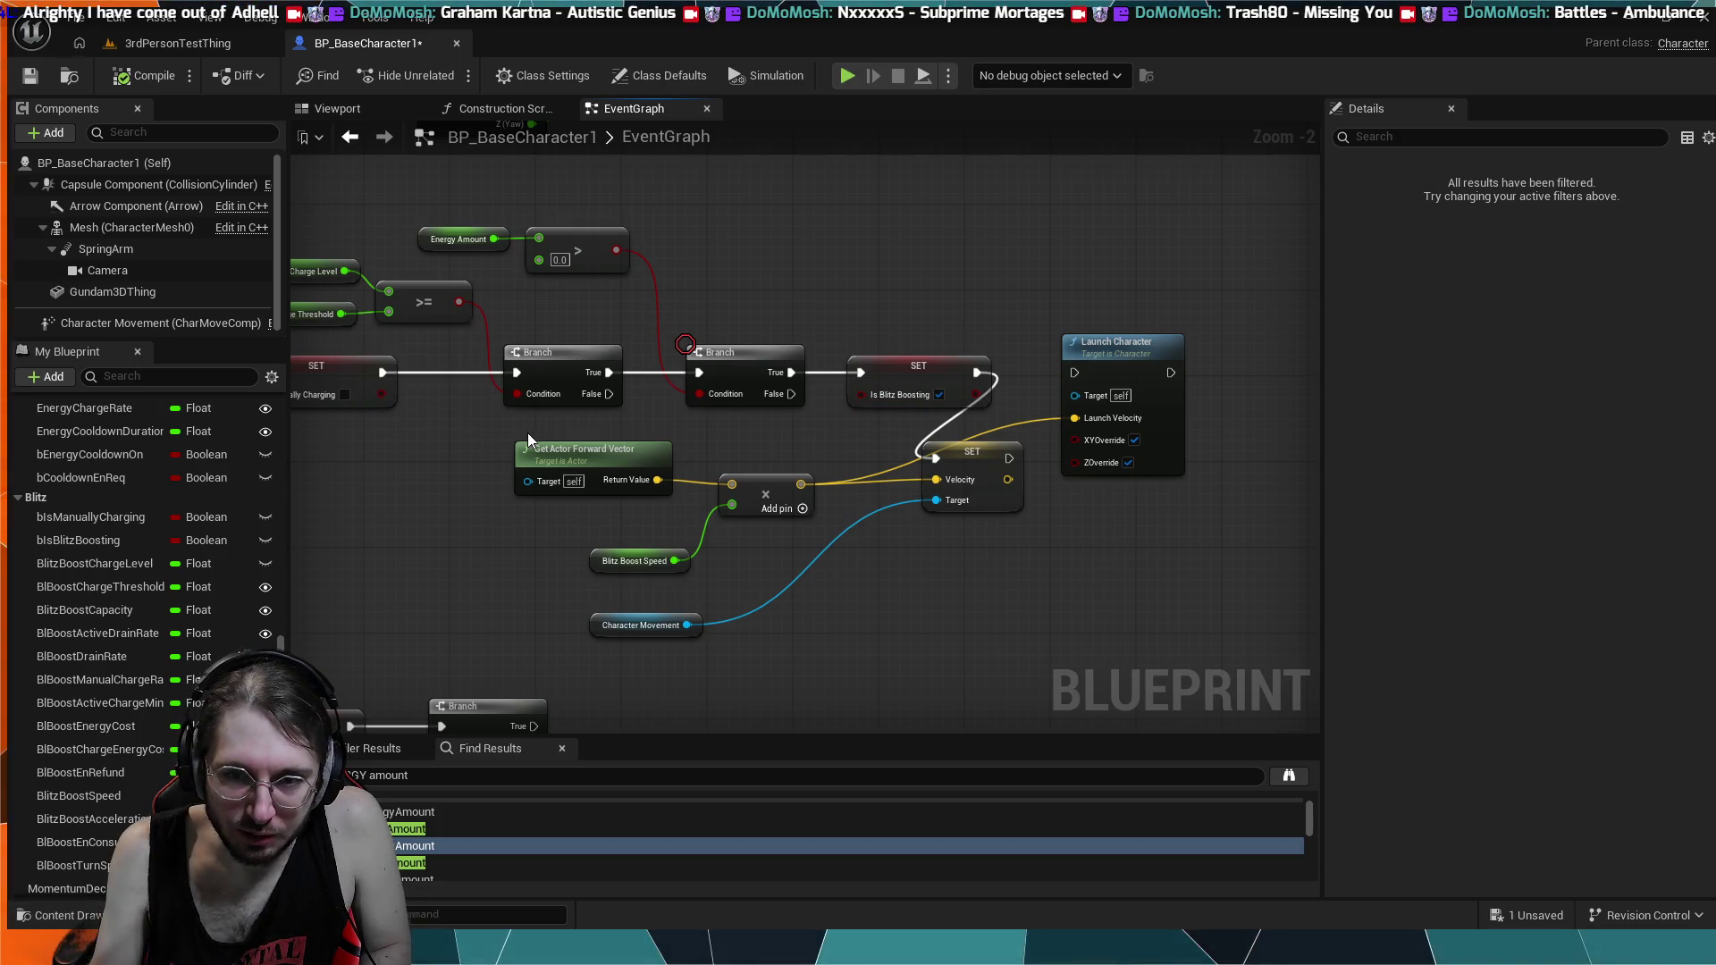
pyautogui.moveTo(447, 449)
pyautogui.mouseDown()
pyautogui.moveTo(1017, 566)
pyautogui.moveTo(1125, 569)
pyautogui.moveTo(1144, 631)
pyautogui.mouseUp()
pyautogui.press('Delete')
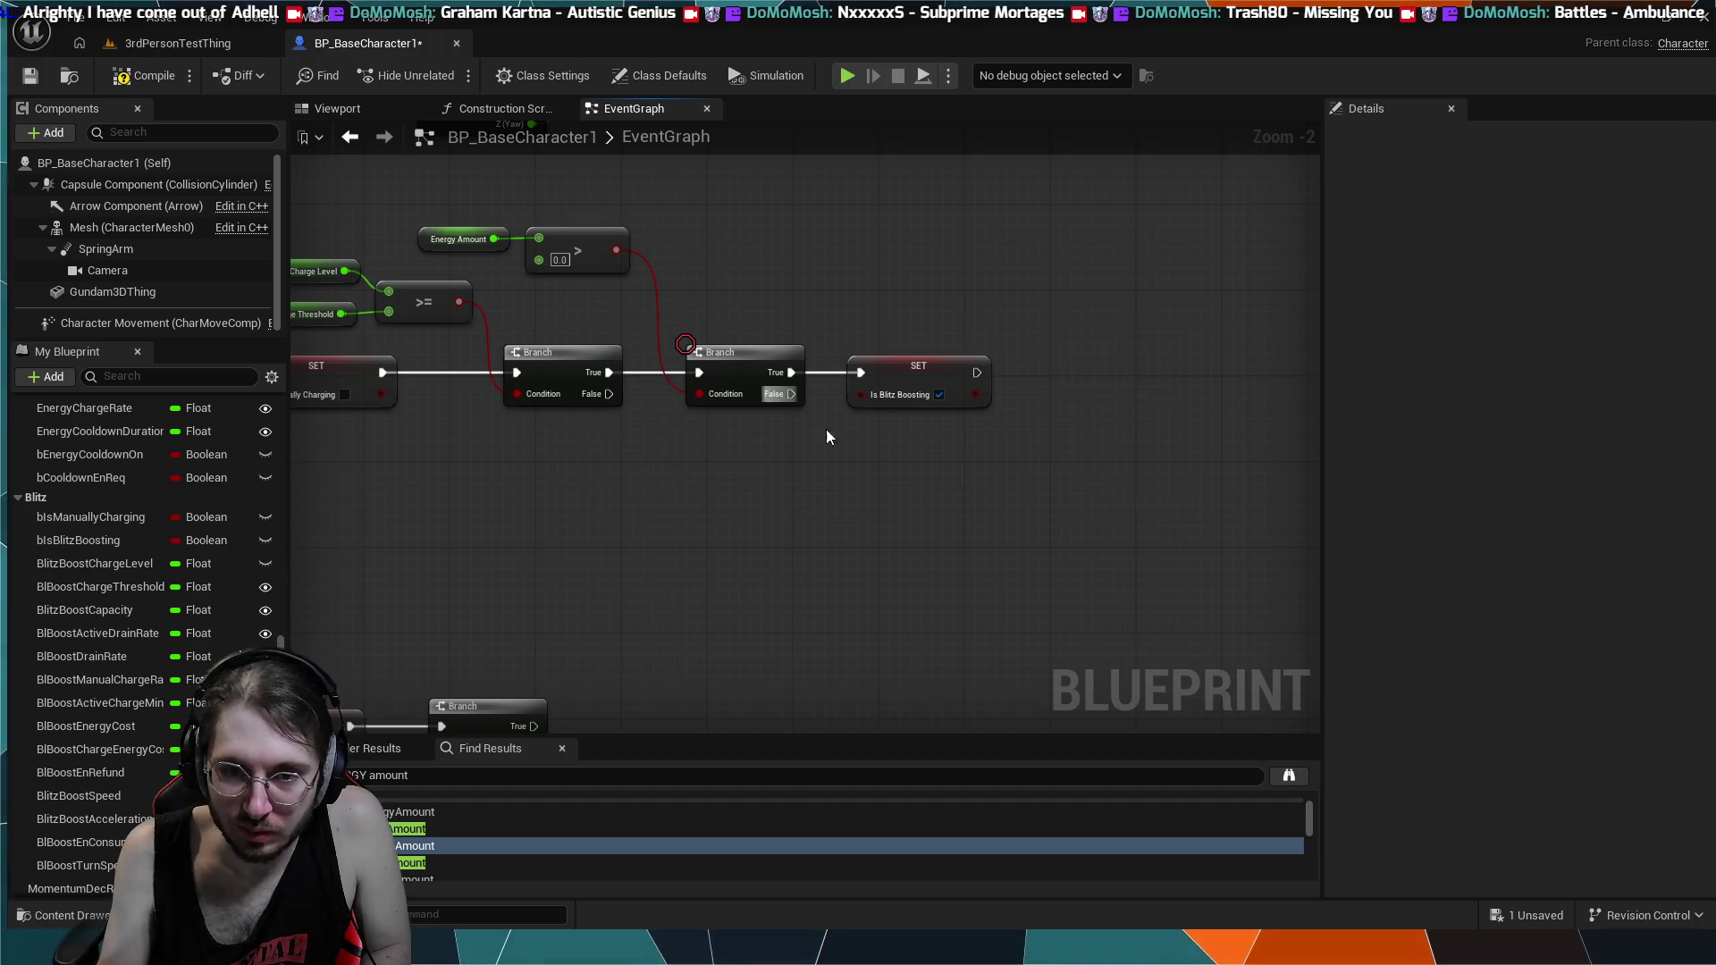
# - Move the ActivateBlitzBoost event and SET Is Manually Charging node slightly right
pyautogui.scroll(-1, 860, 458)
pyautogui.scroll(-1, 909, 536)
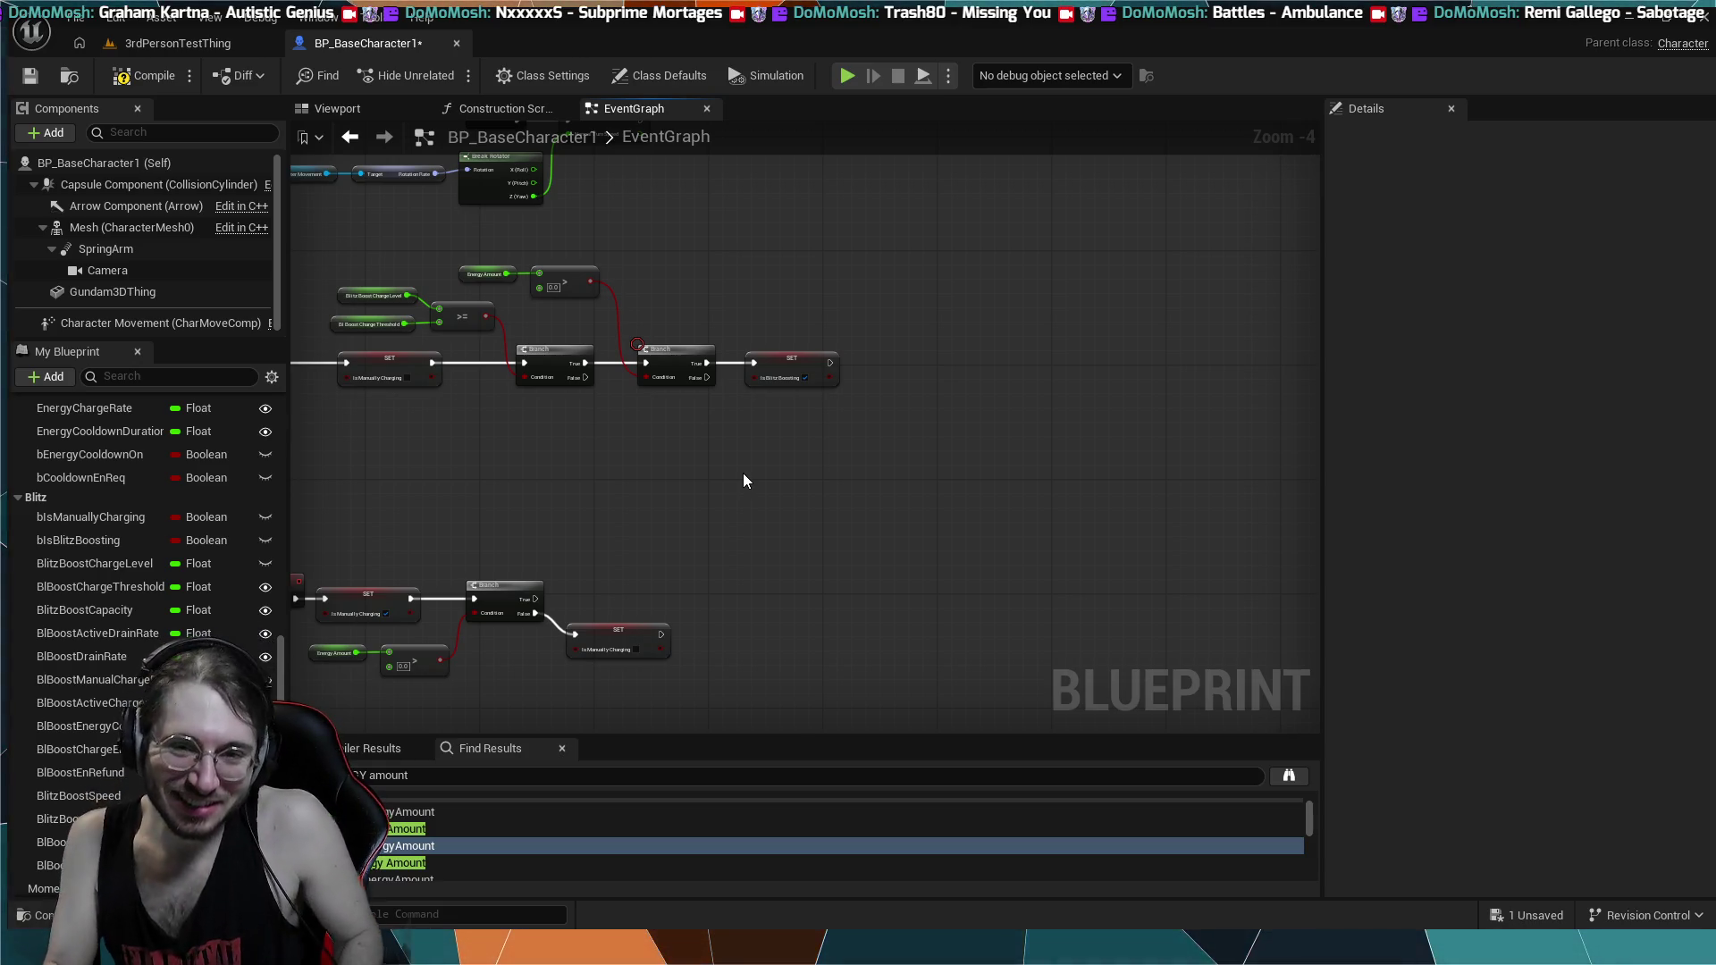
pyautogui.moveTo(744, 474); pyautogui.dragTo(854, 516)
pyautogui.scroll(2, 853, 523)
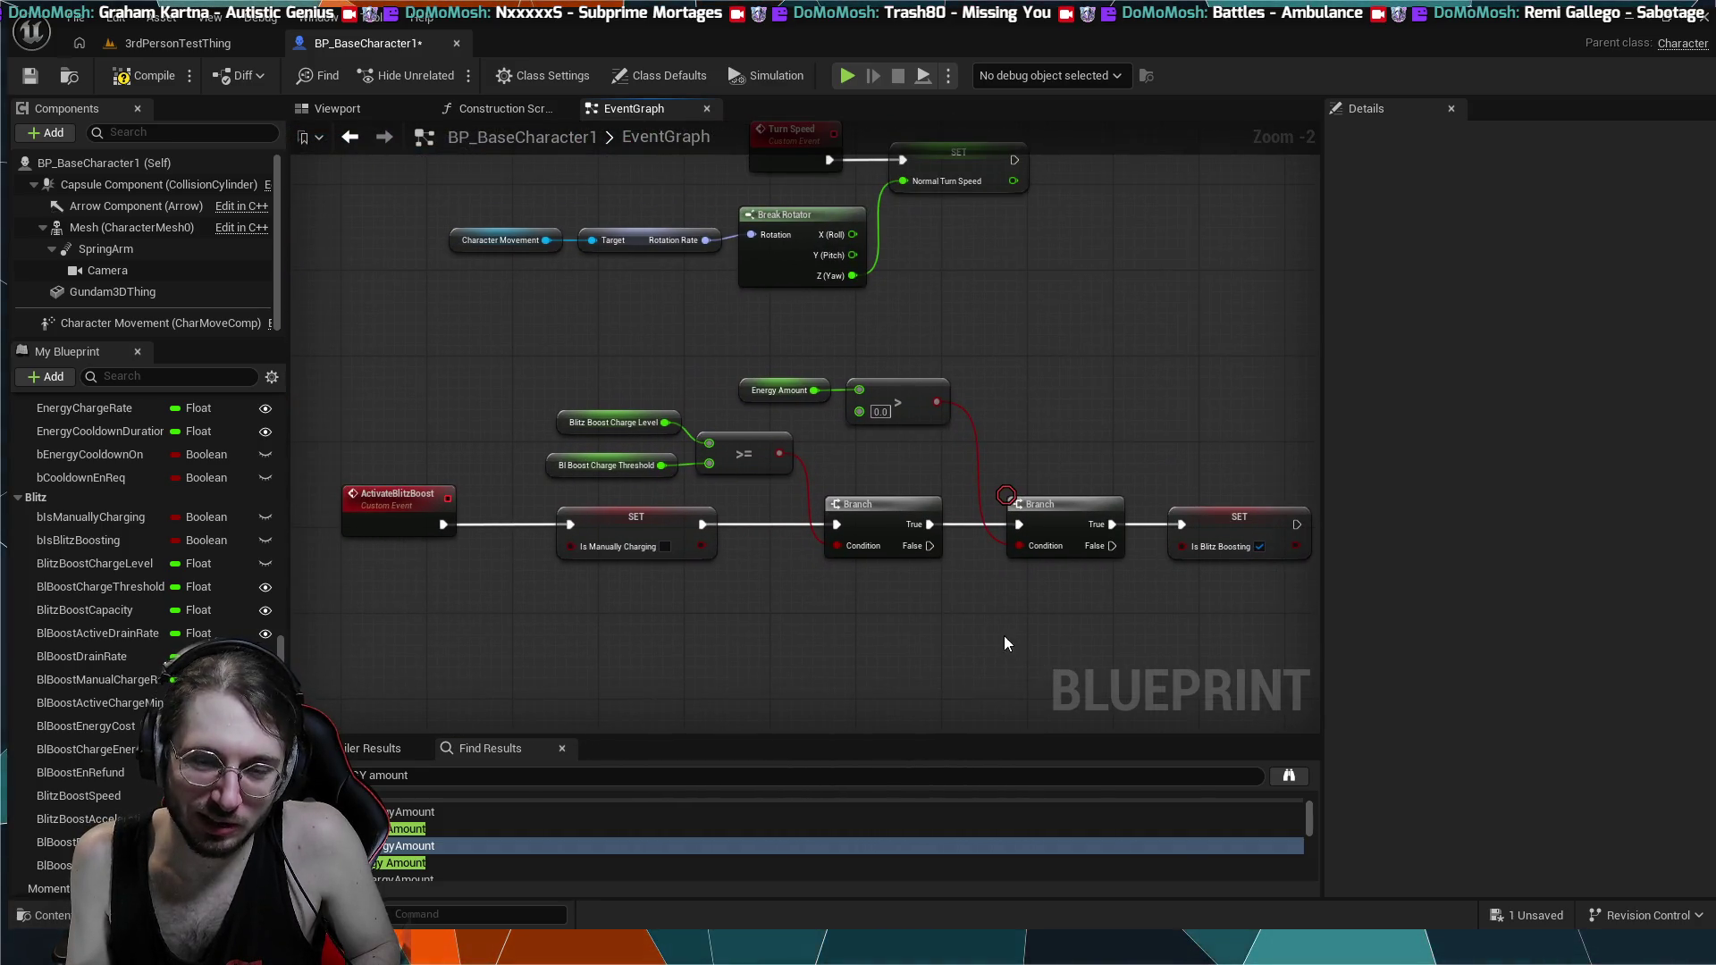
pyautogui.moveTo(1005, 635); pyautogui.dragTo(941, 642)
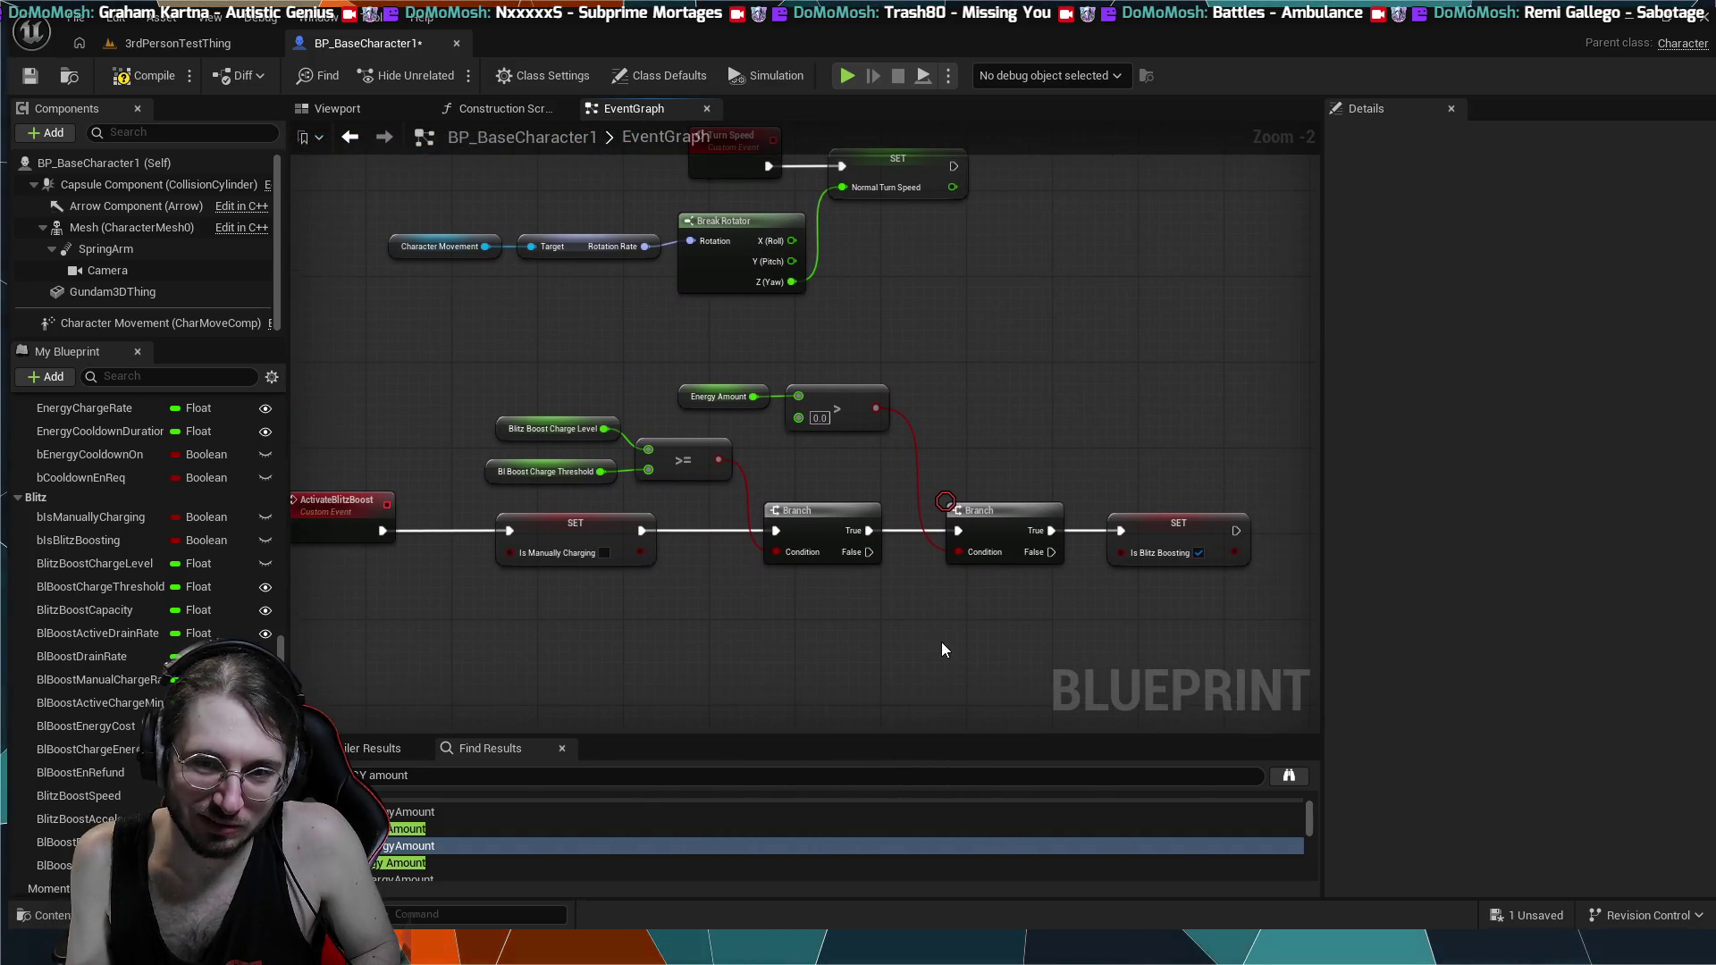
pyautogui.click(346, 502)
pyautogui.moveTo(347, 502); pyautogui.dragTo(379, 506)
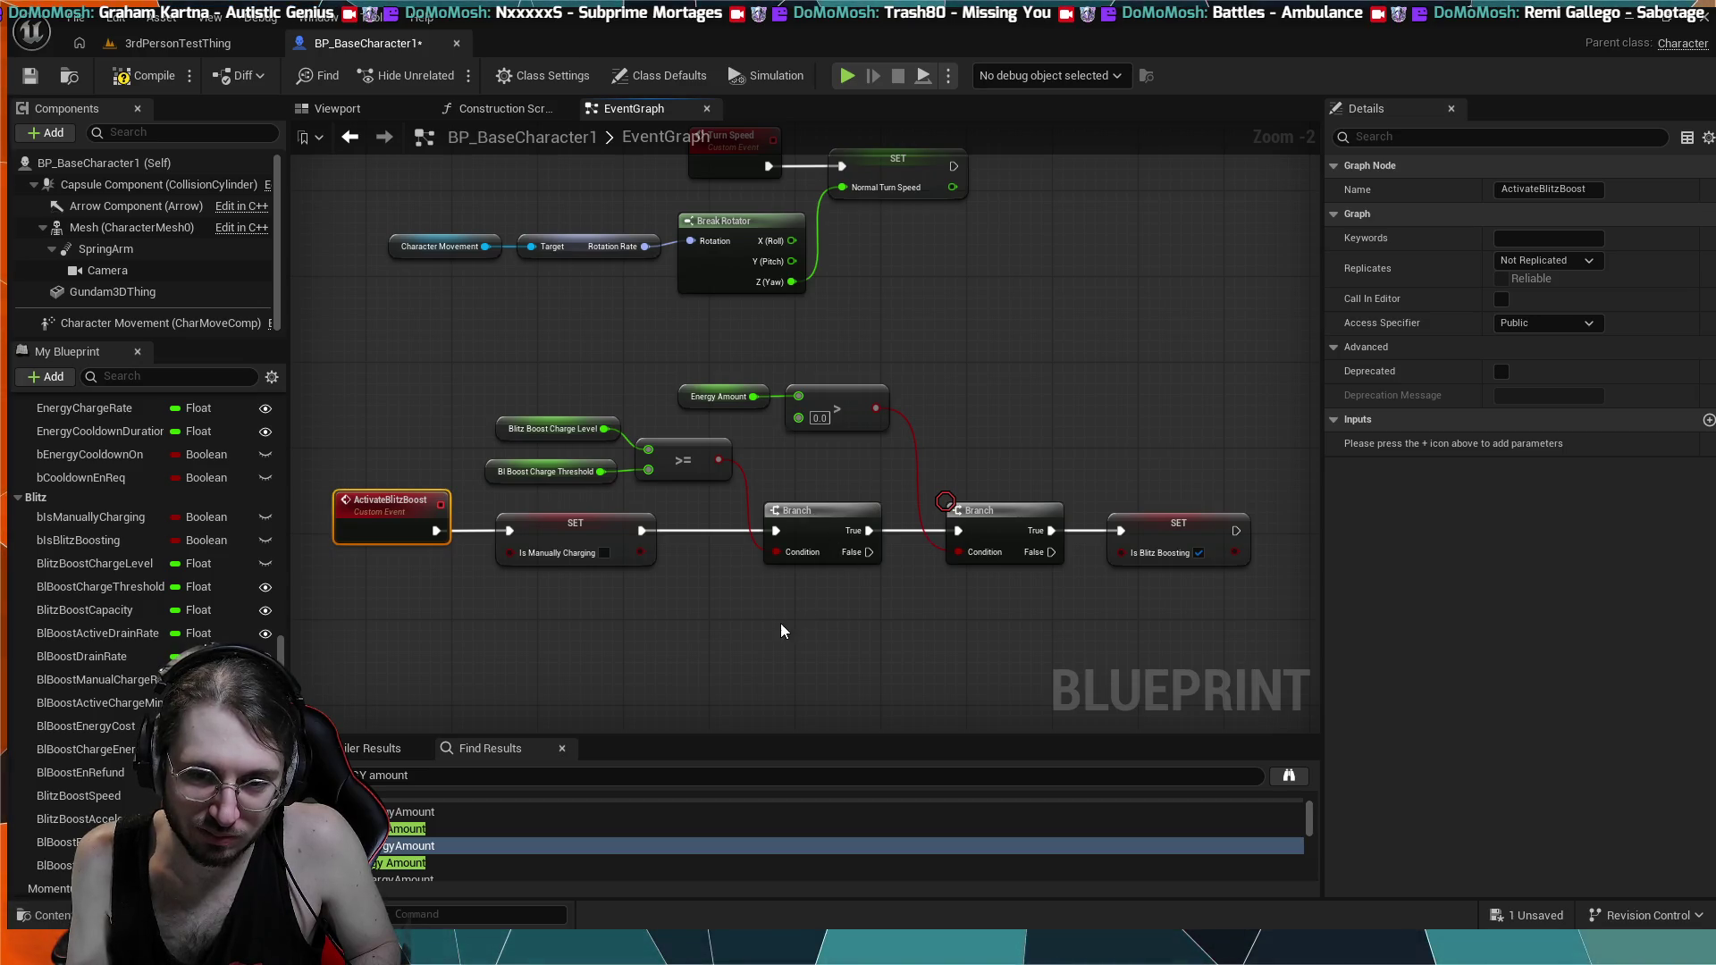
pyautogui.moveTo(573, 535); pyautogui.dragTo(600, 536)
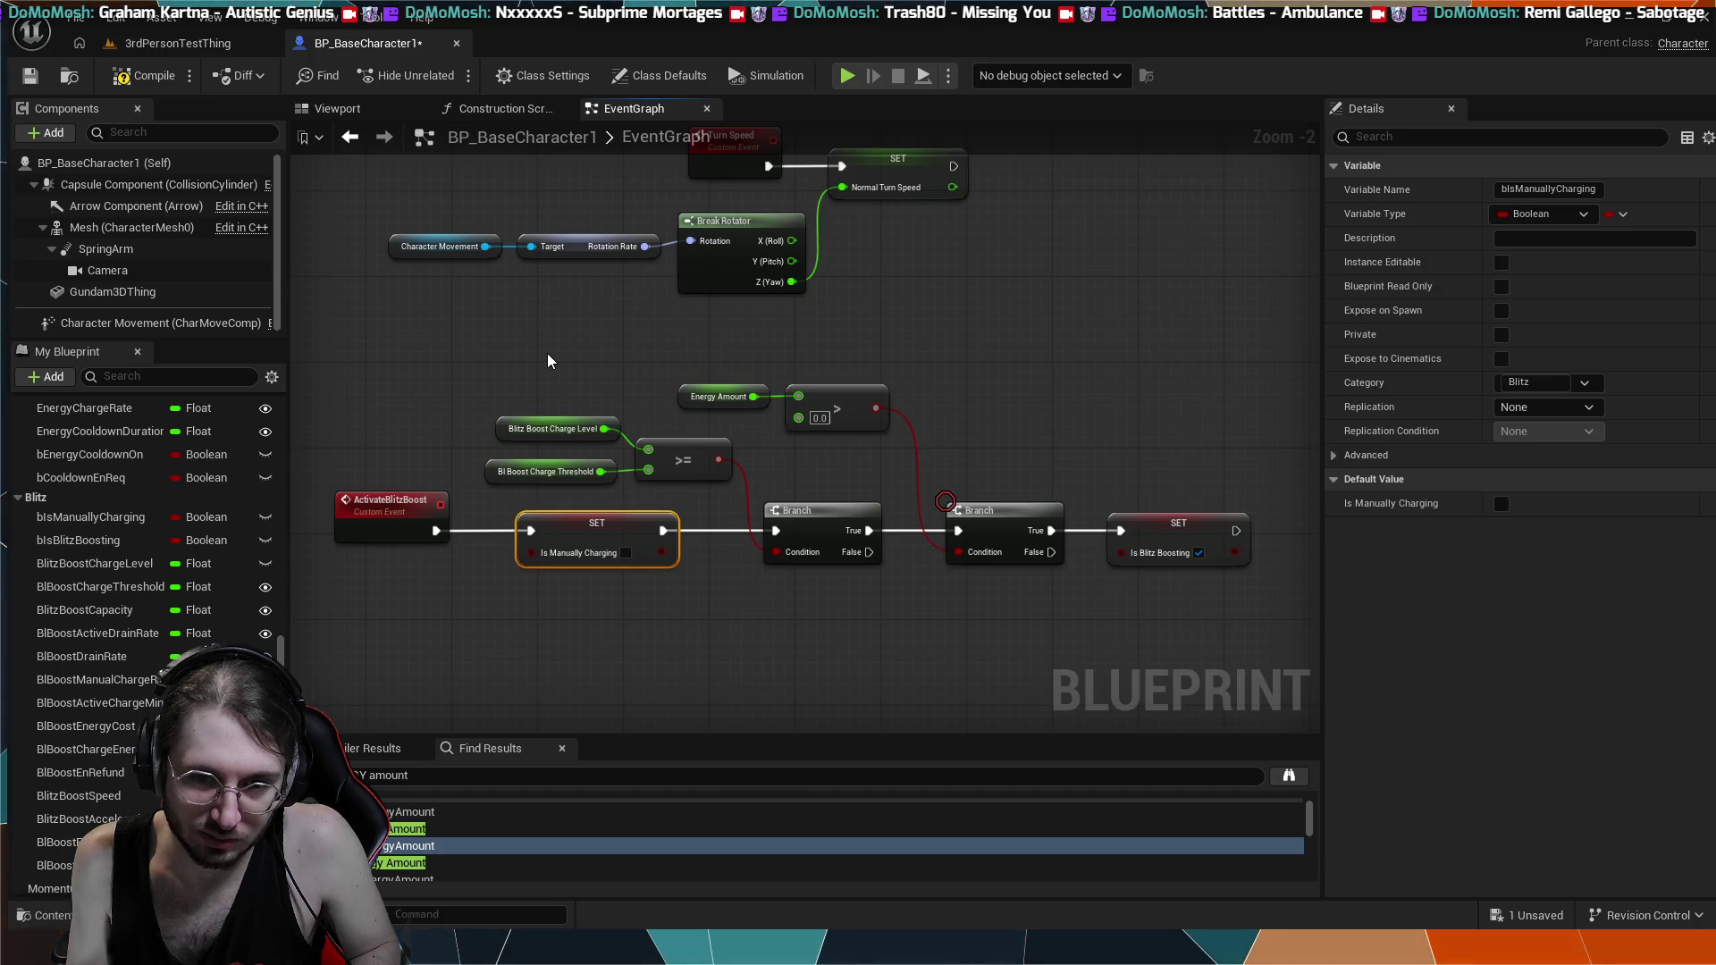
pyautogui.scroll(-1, 548, 360)
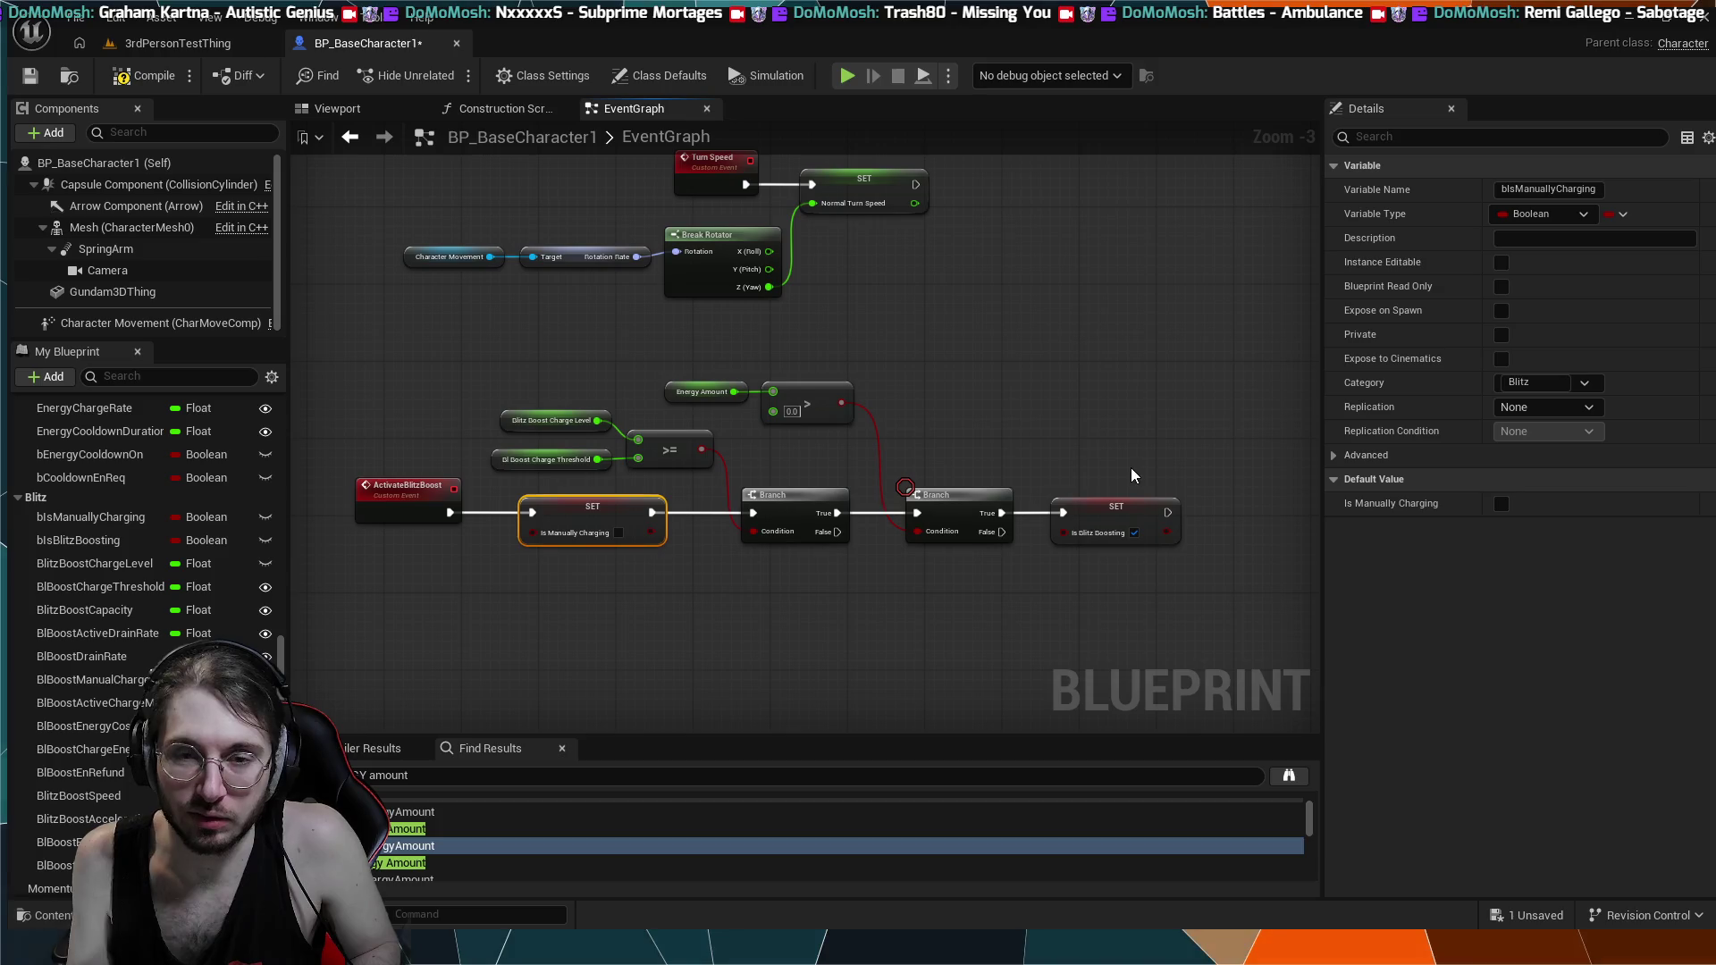
pyautogui.press('Home')
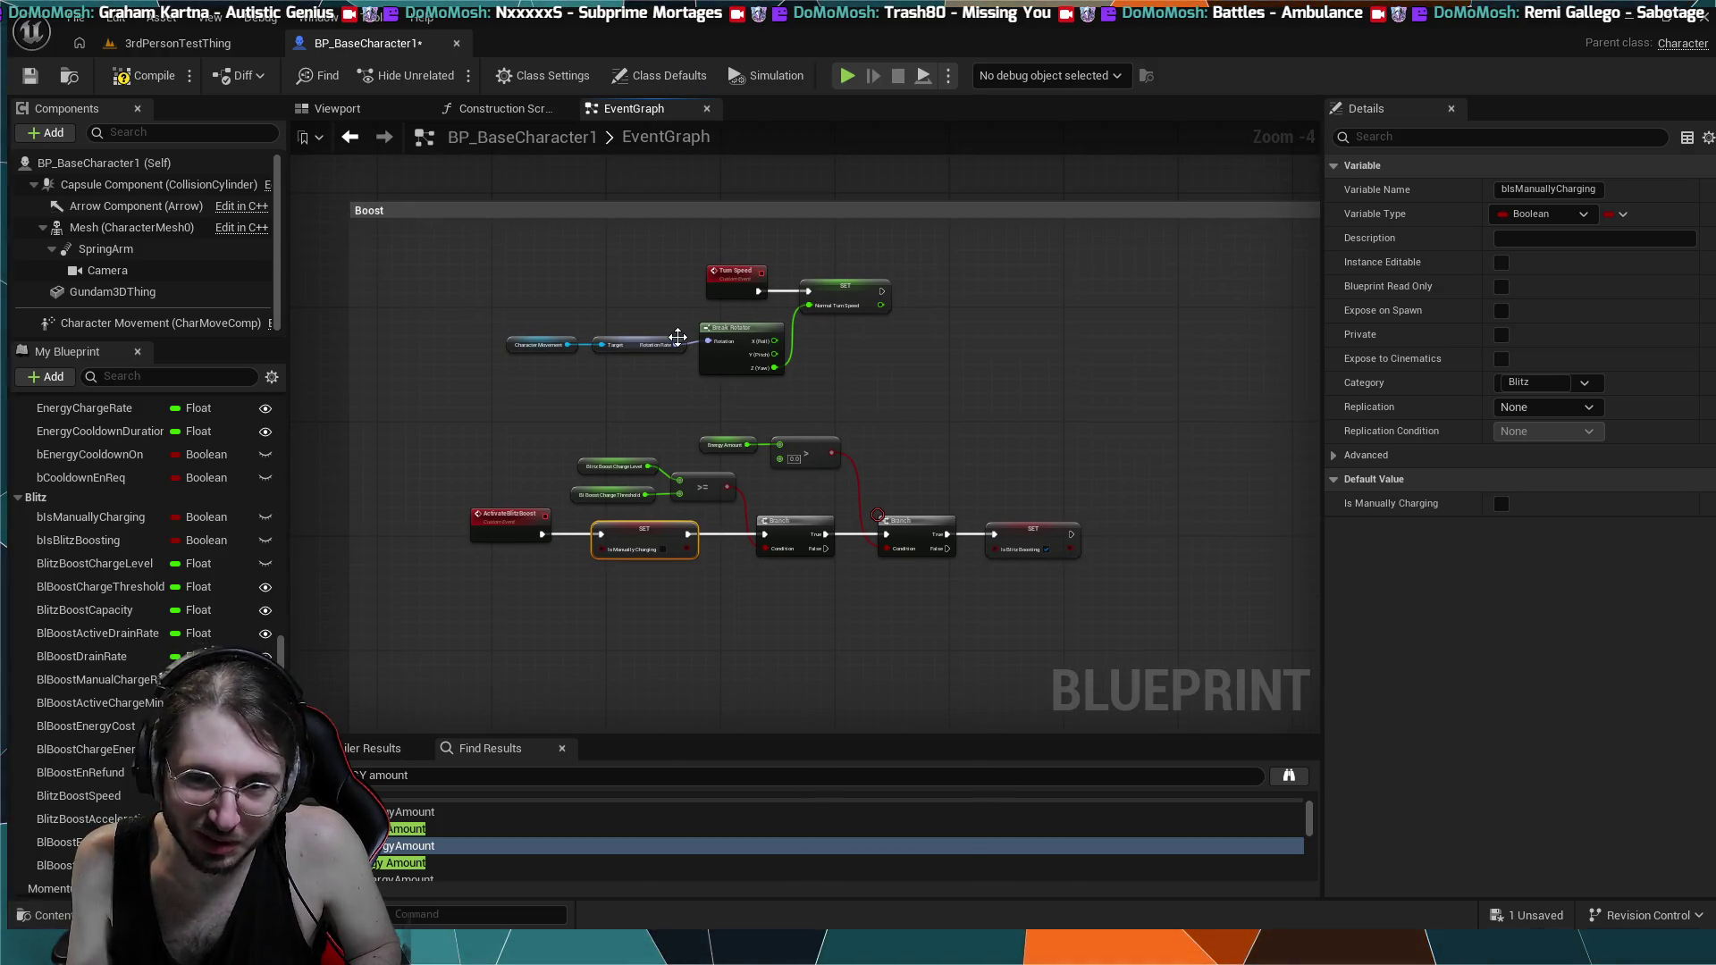
# - Align the lower False-branch SET Is Manually Charging node with the Boost event chains
pyautogui.scroll(3, 805, 241)
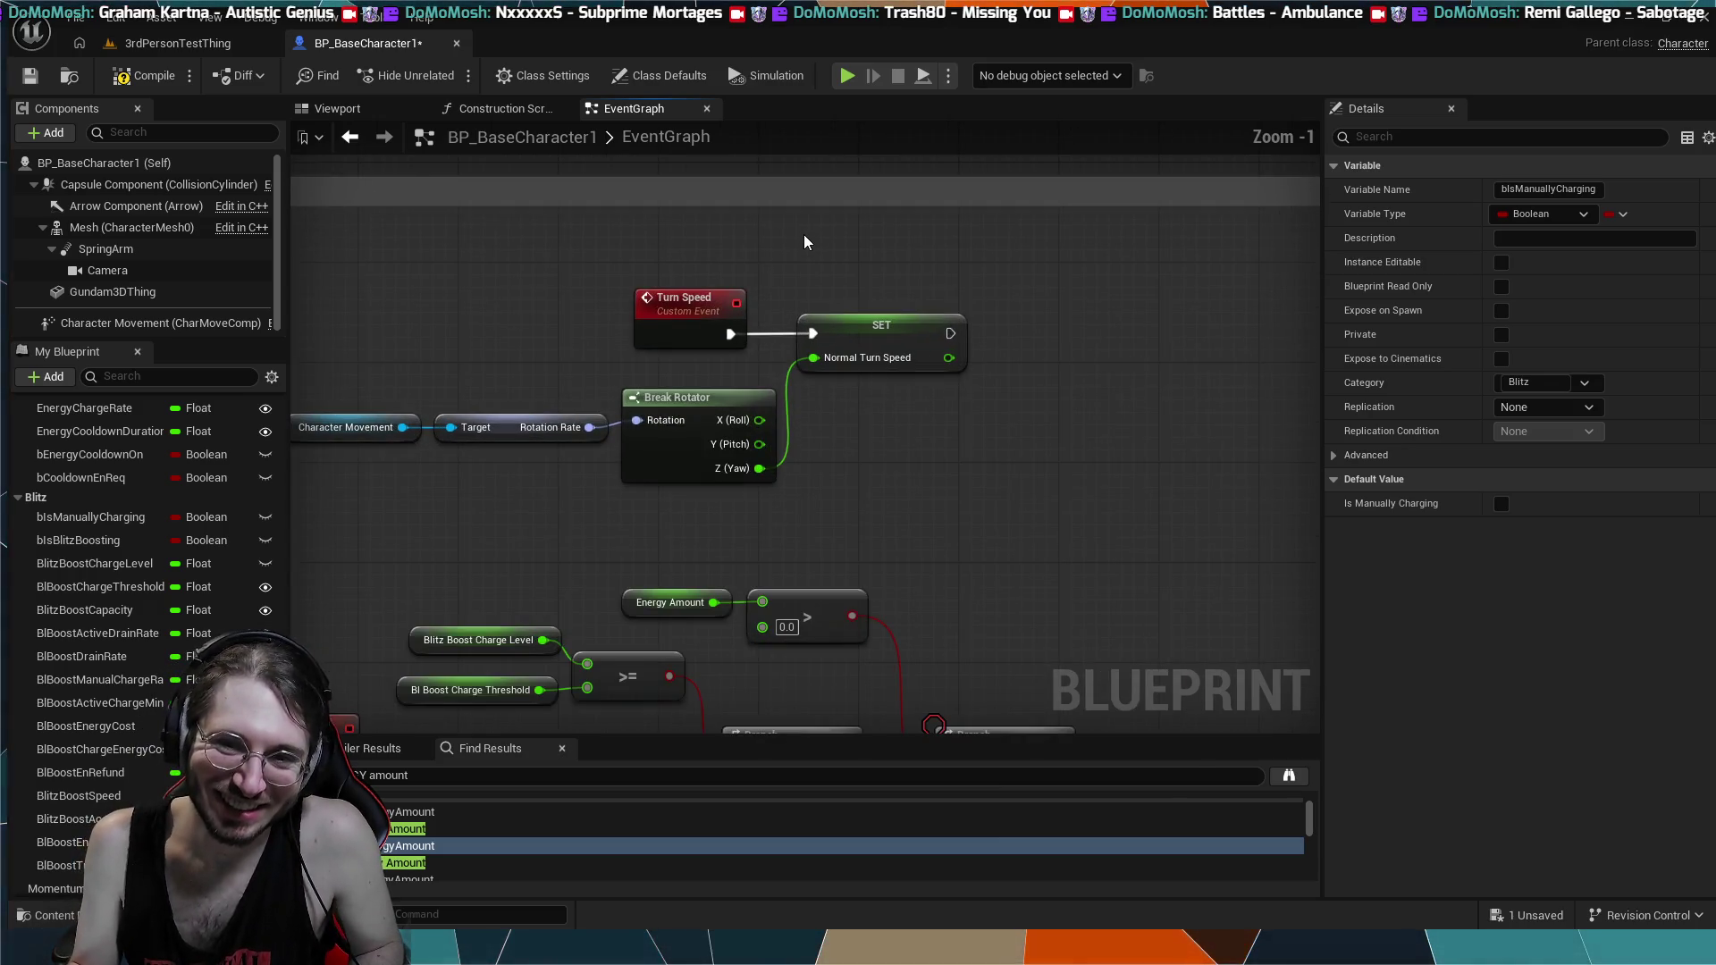
pyautogui.scroll(-1, 828, 241)
pyautogui.scroll(-2, 1022, 452)
pyautogui.moveTo(1021, 453)
pyautogui.mouseDown()
pyautogui.moveTo(873, 340)
pyautogui.moveTo(912, 287)
pyautogui.mouseUp()
pyautogui.click(937, 377)
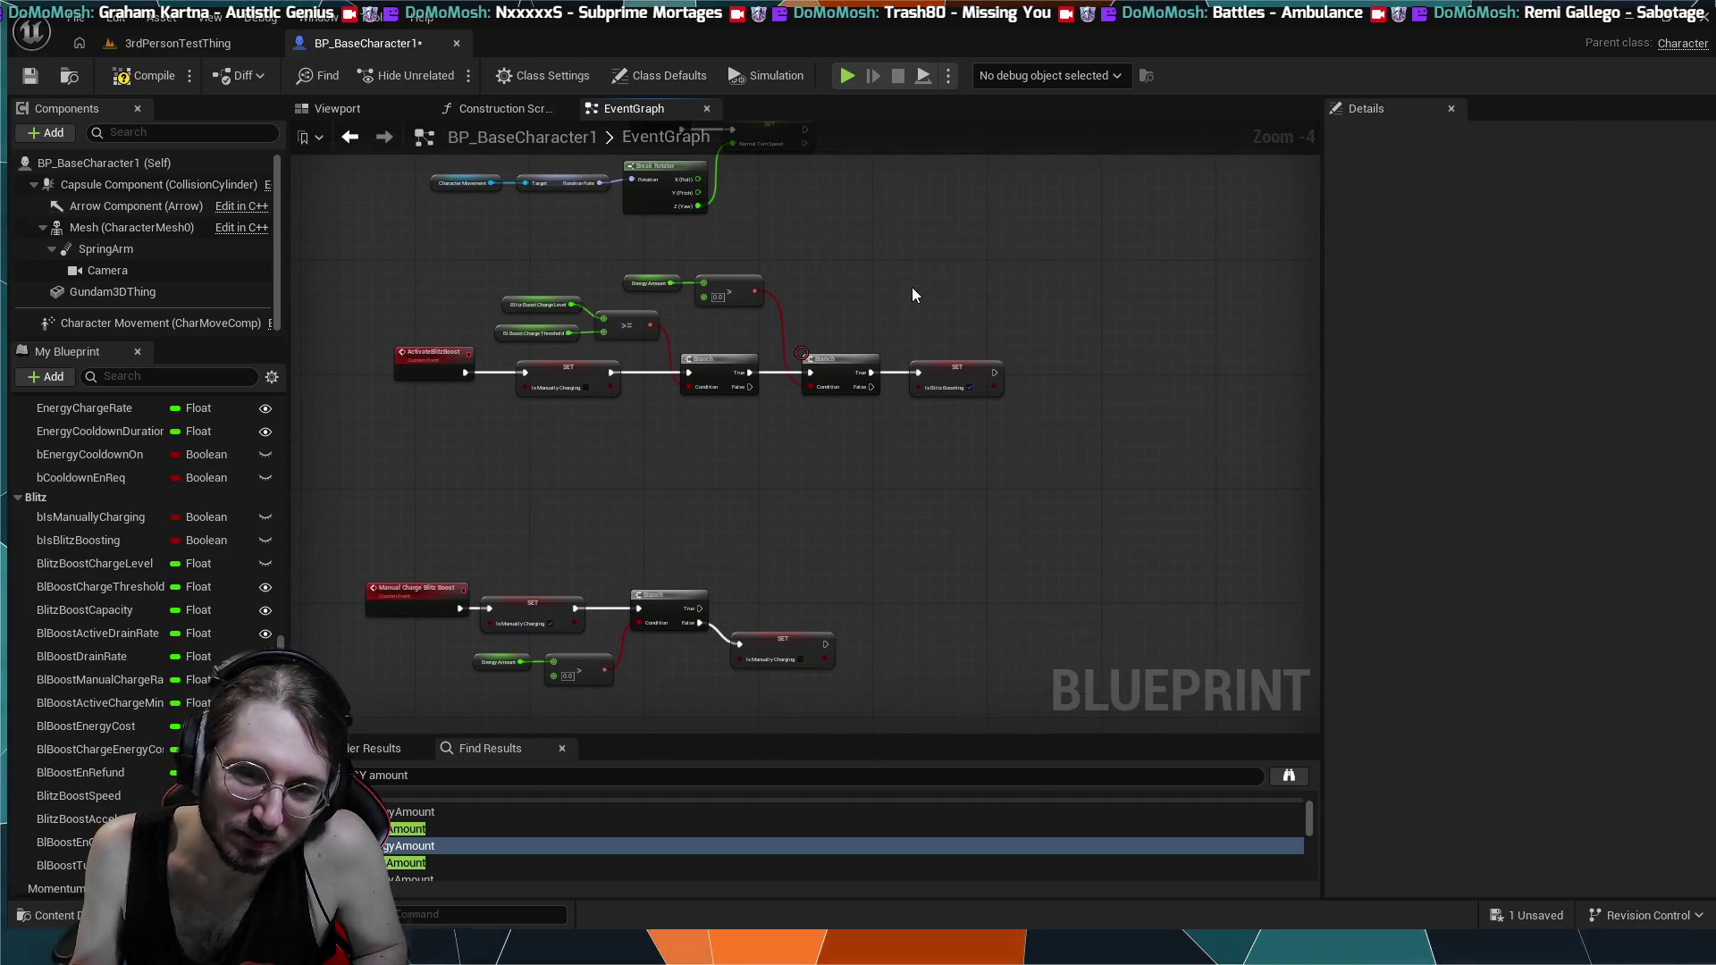
pyautogui.scroll(2, 929, 432)
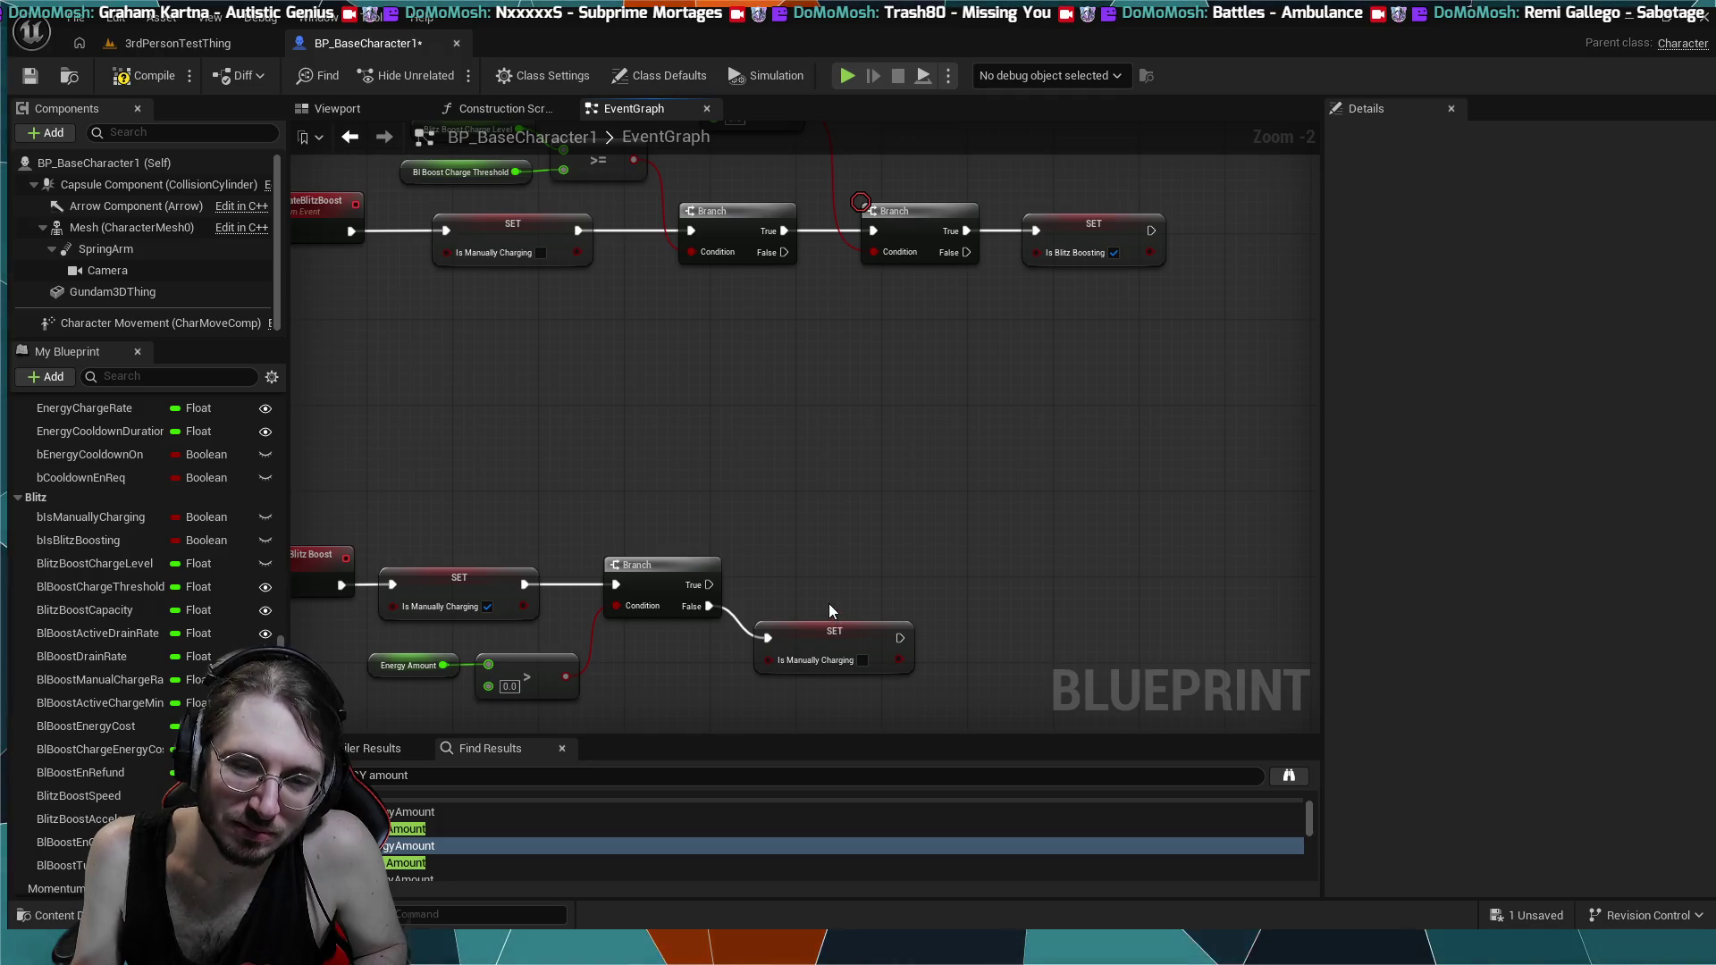
pyautogui.moveTo(821, 622); pyautogui.dragTo(823, 607)
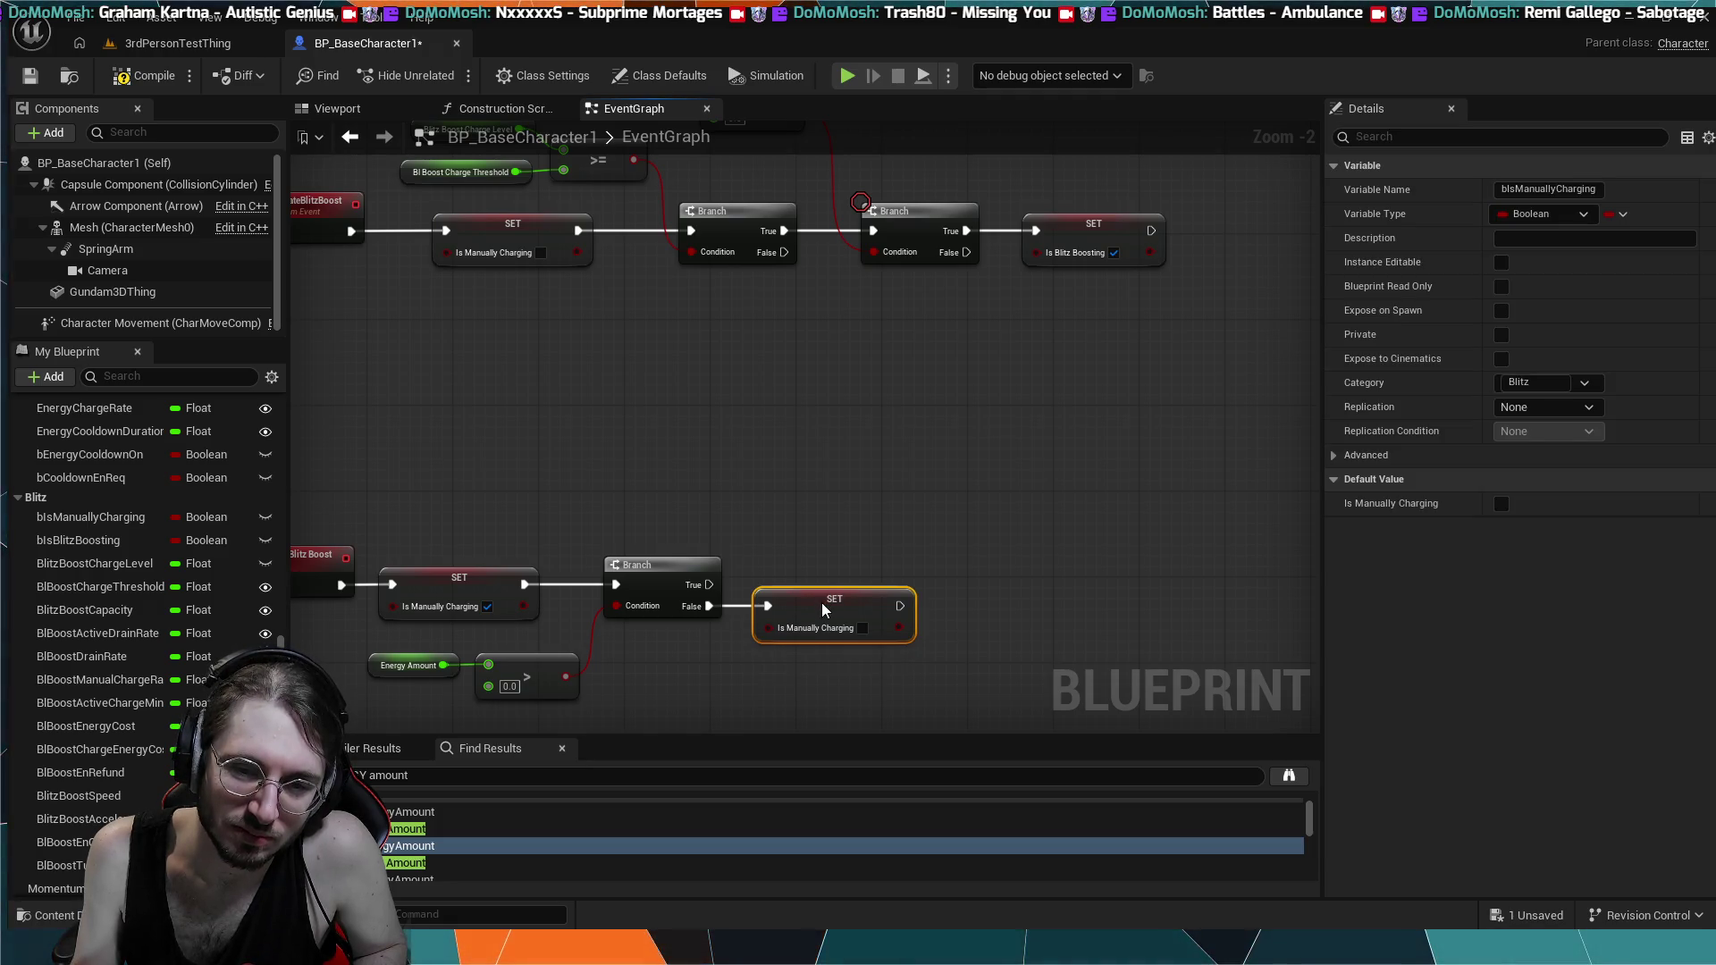
pyautogui.moveTo(802, 507)
pyautogui.mouseDown()
pyautogui.moveTo(1114, 458)
pyautogui.moveTo(951, 447)
pyautogui.moveTo(728, 617)
pyautogui.mouseUp()
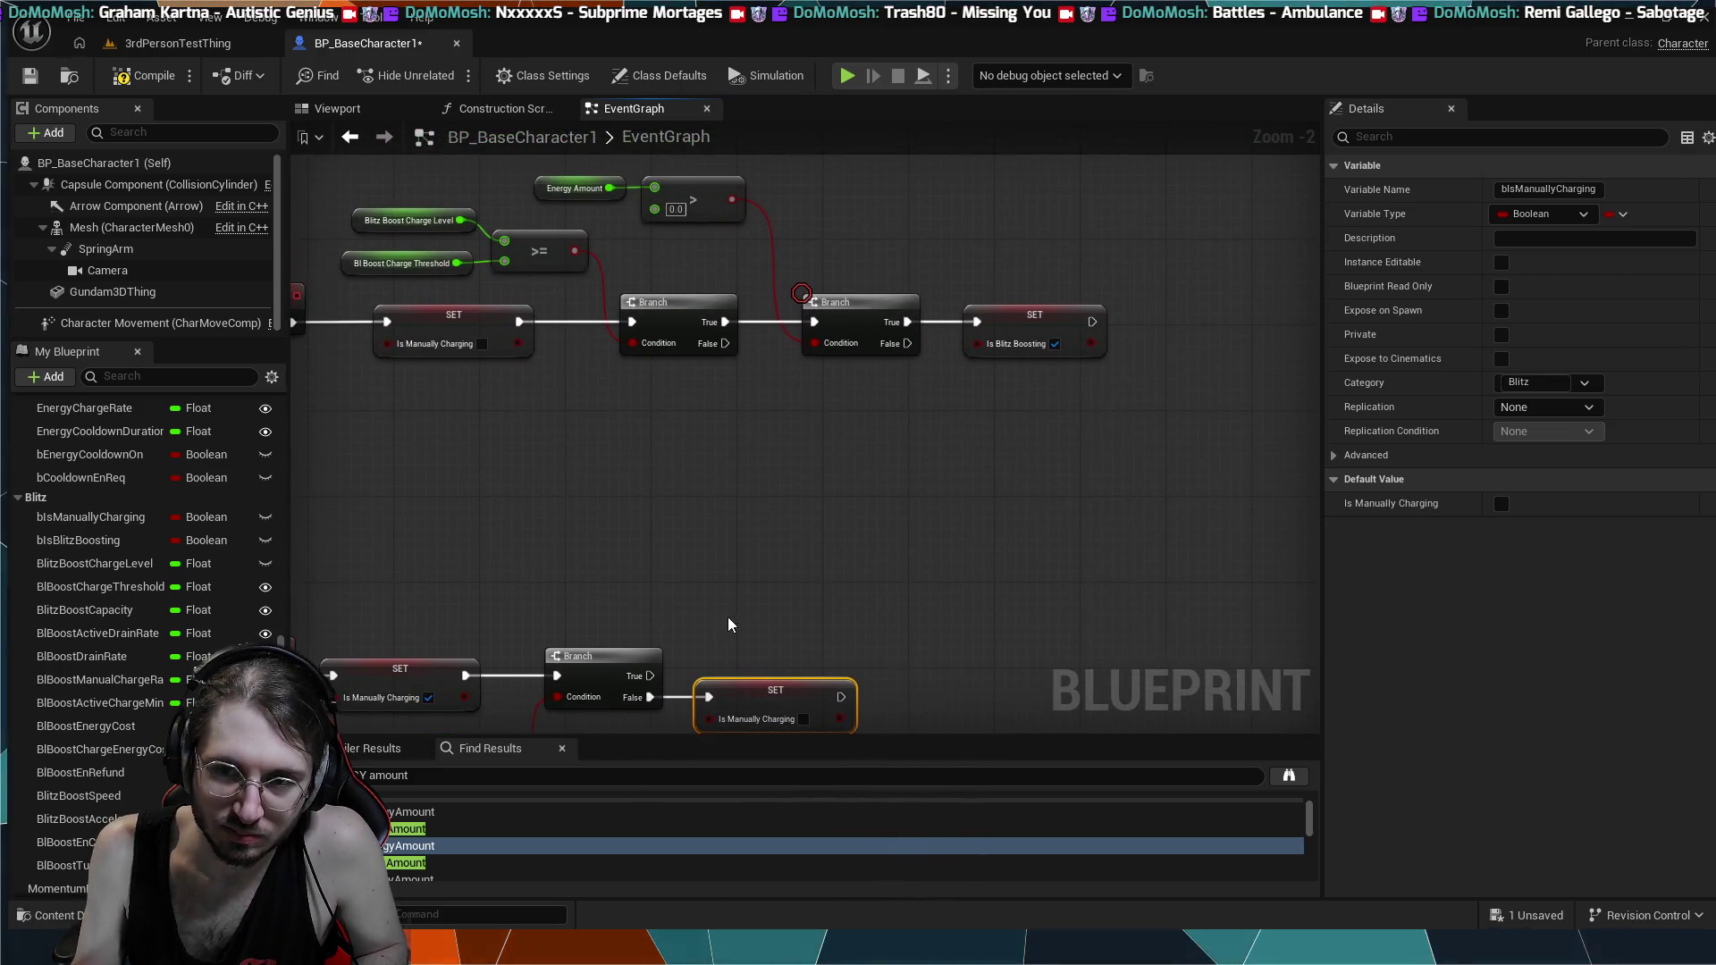
pyautogui.scroll(-4, 776, 513)
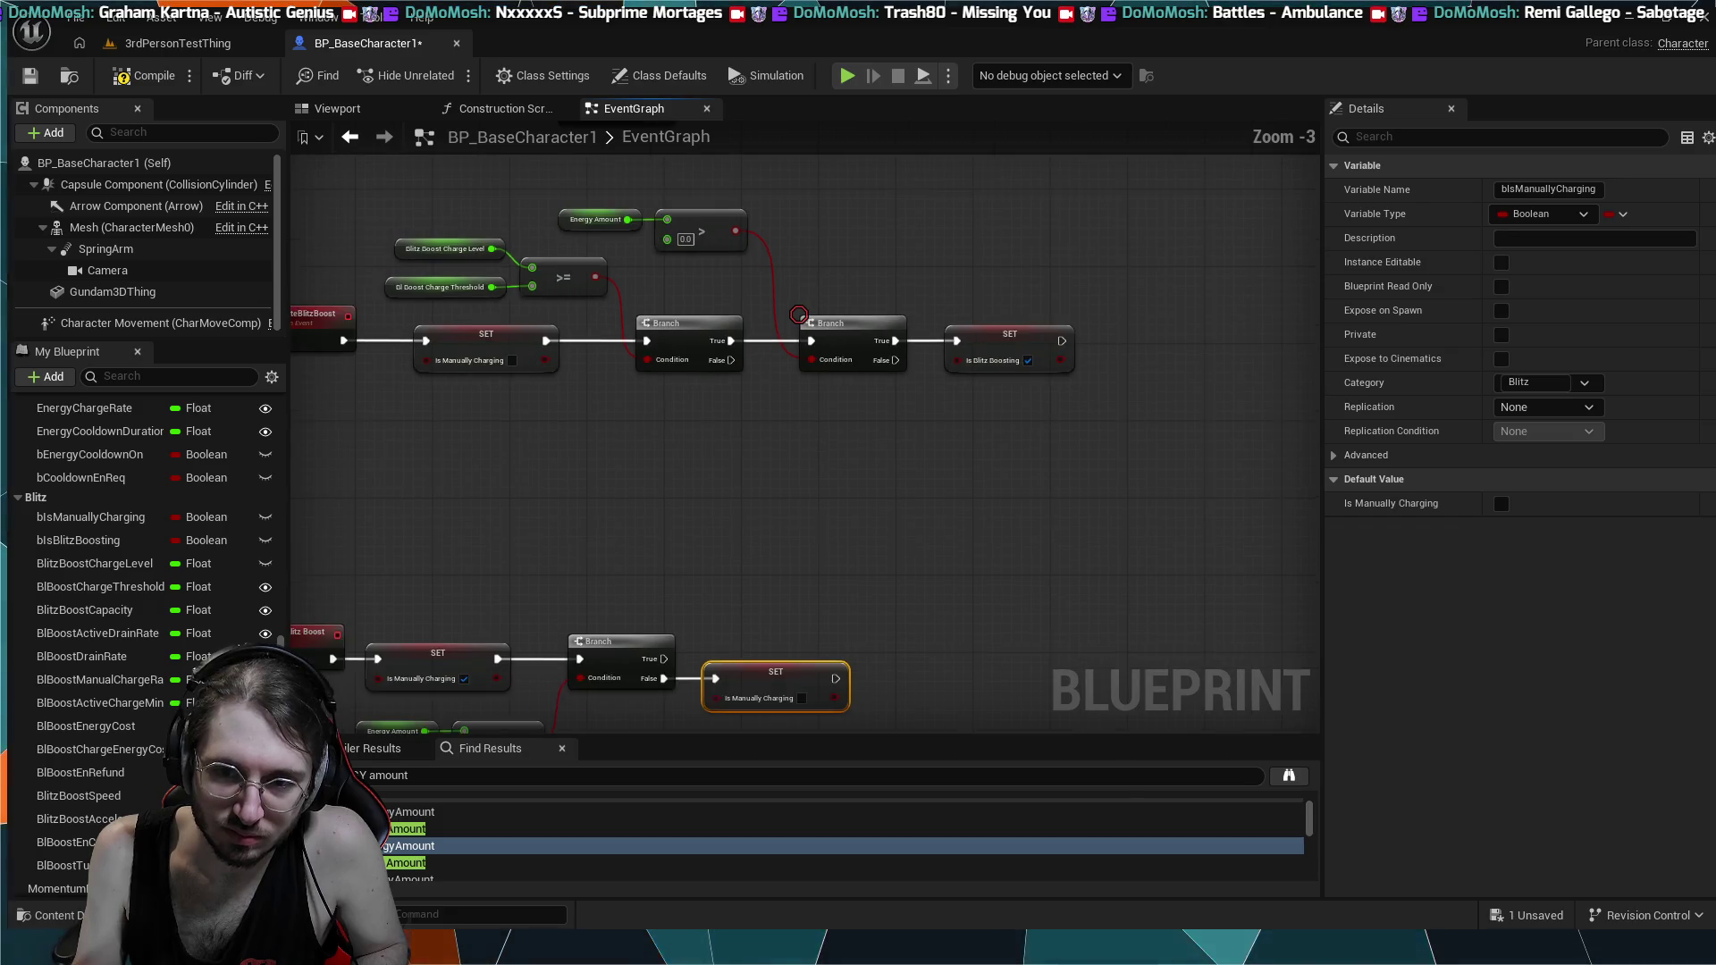
pyautogui.scroll(-3, 962, 475)
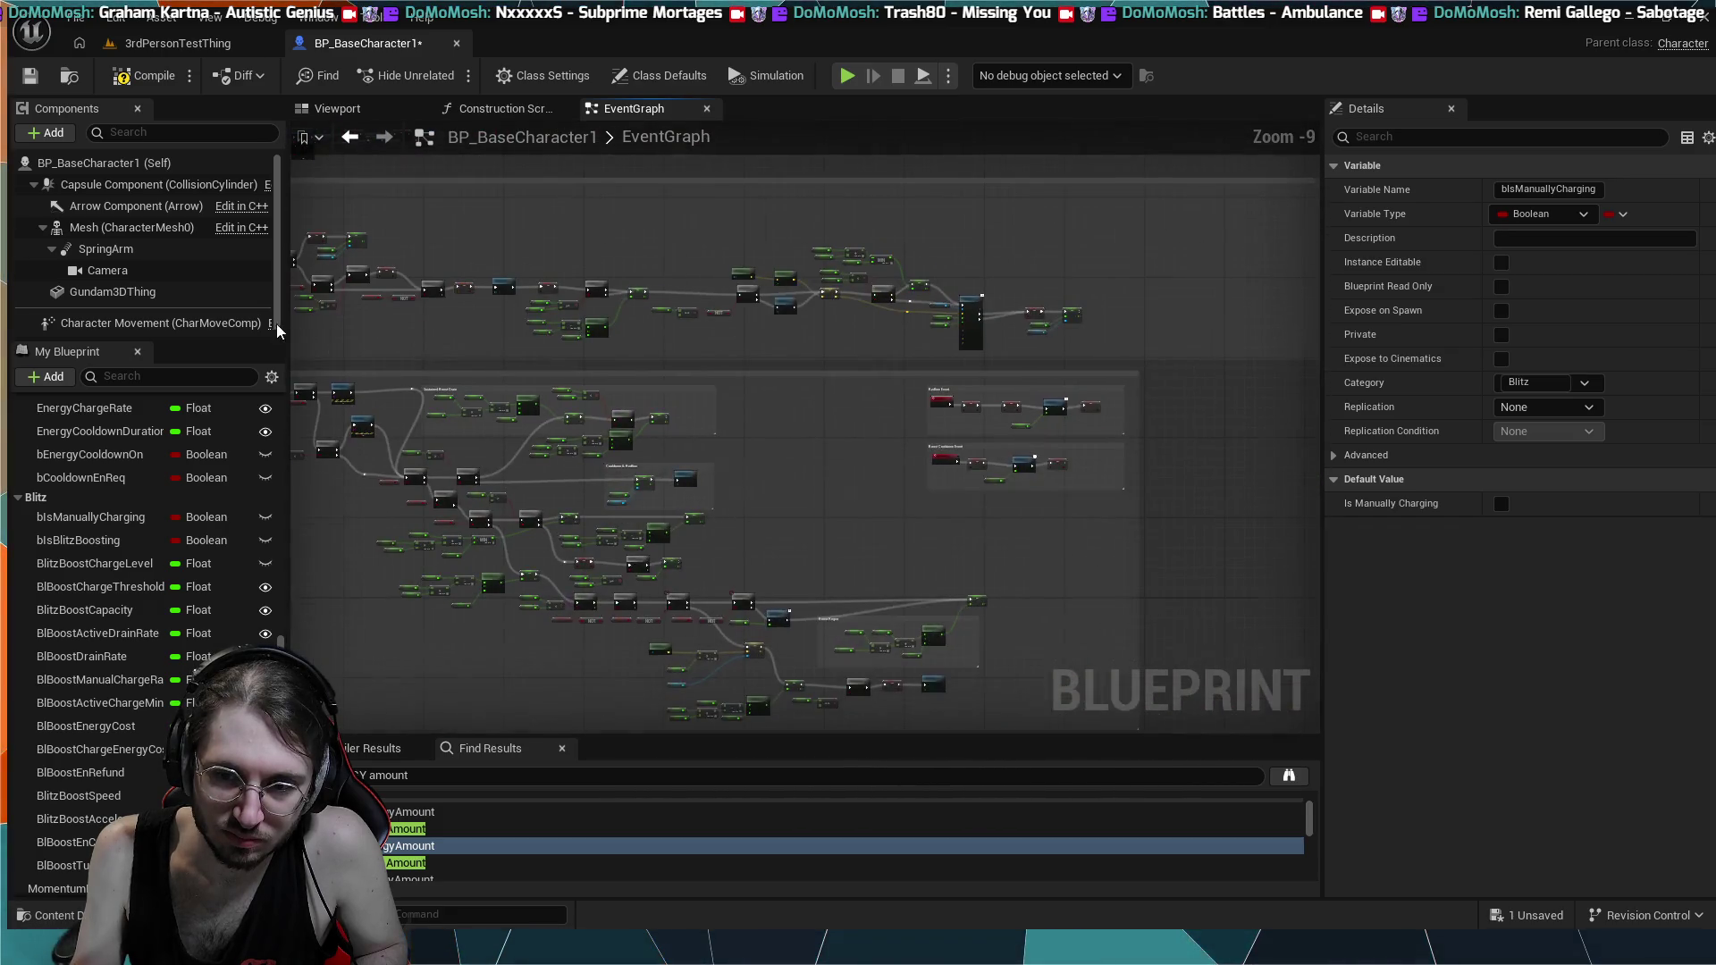
pyautogui.scroll(2, 978, 534)
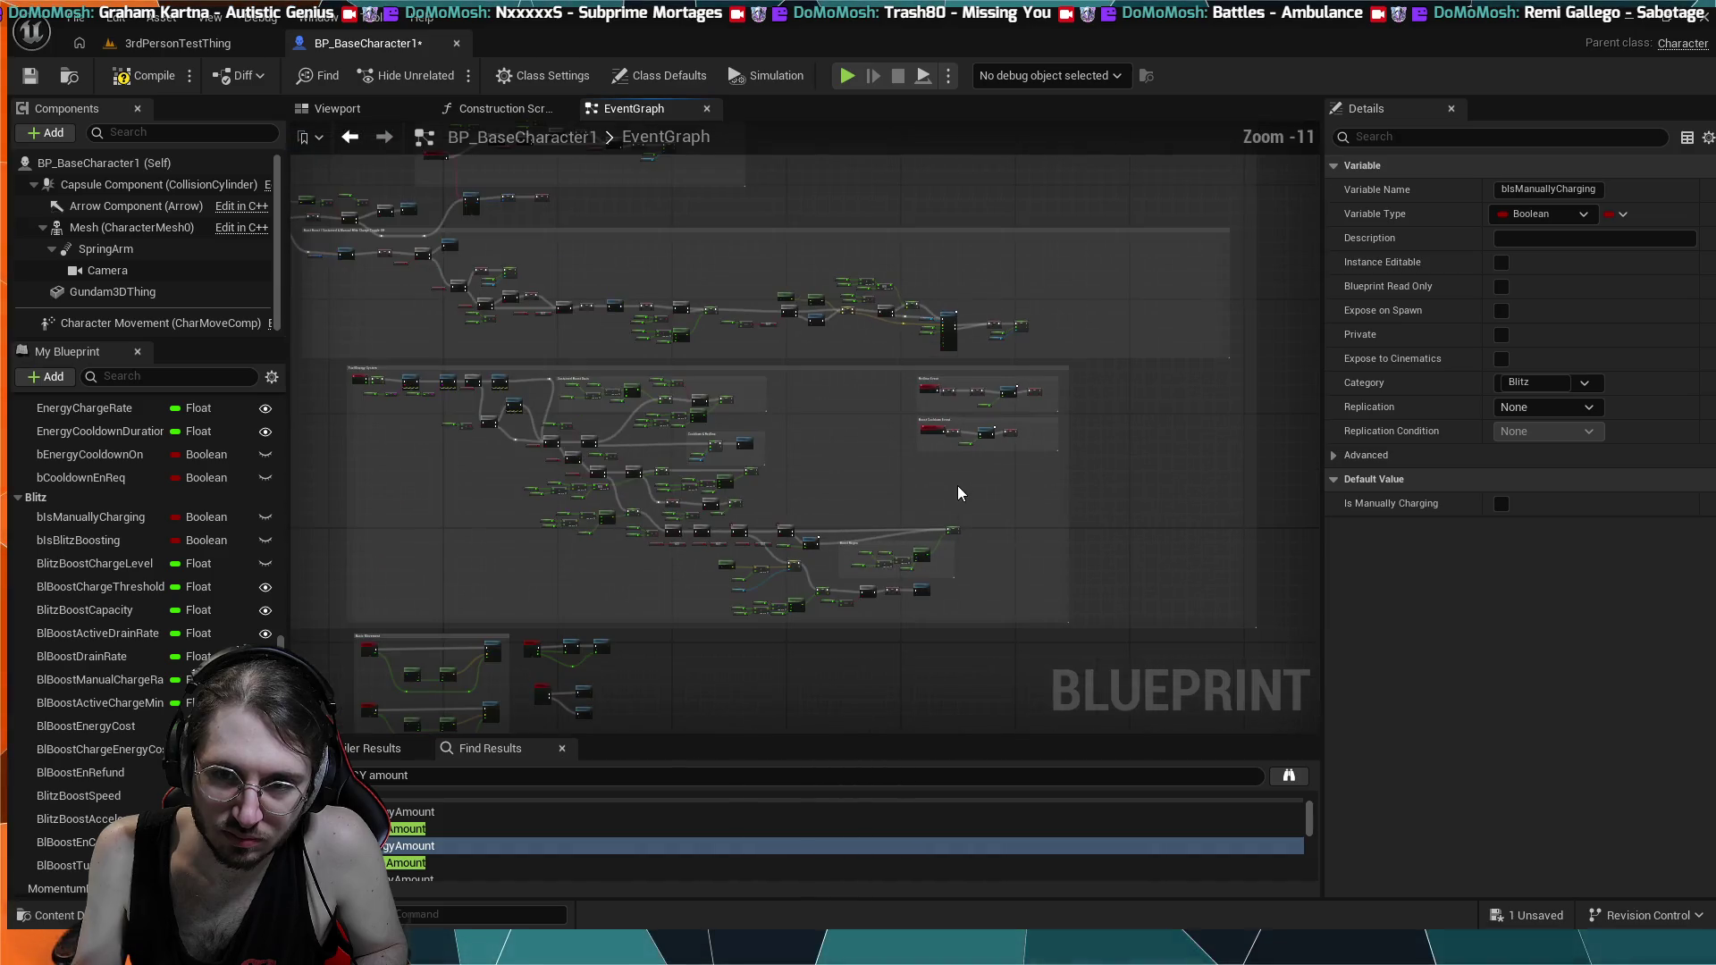
pyautogui.scroll(3, 960, 490)
pyautogui.moveTo(781, 294)
pyautogui.mouseDown()
pyautogui.moveTo(782, 347)
pyautogui.moveTo(896, 272)
pyautogui.mouseUp()
pyautogui.scroll(-4, 866, 399)
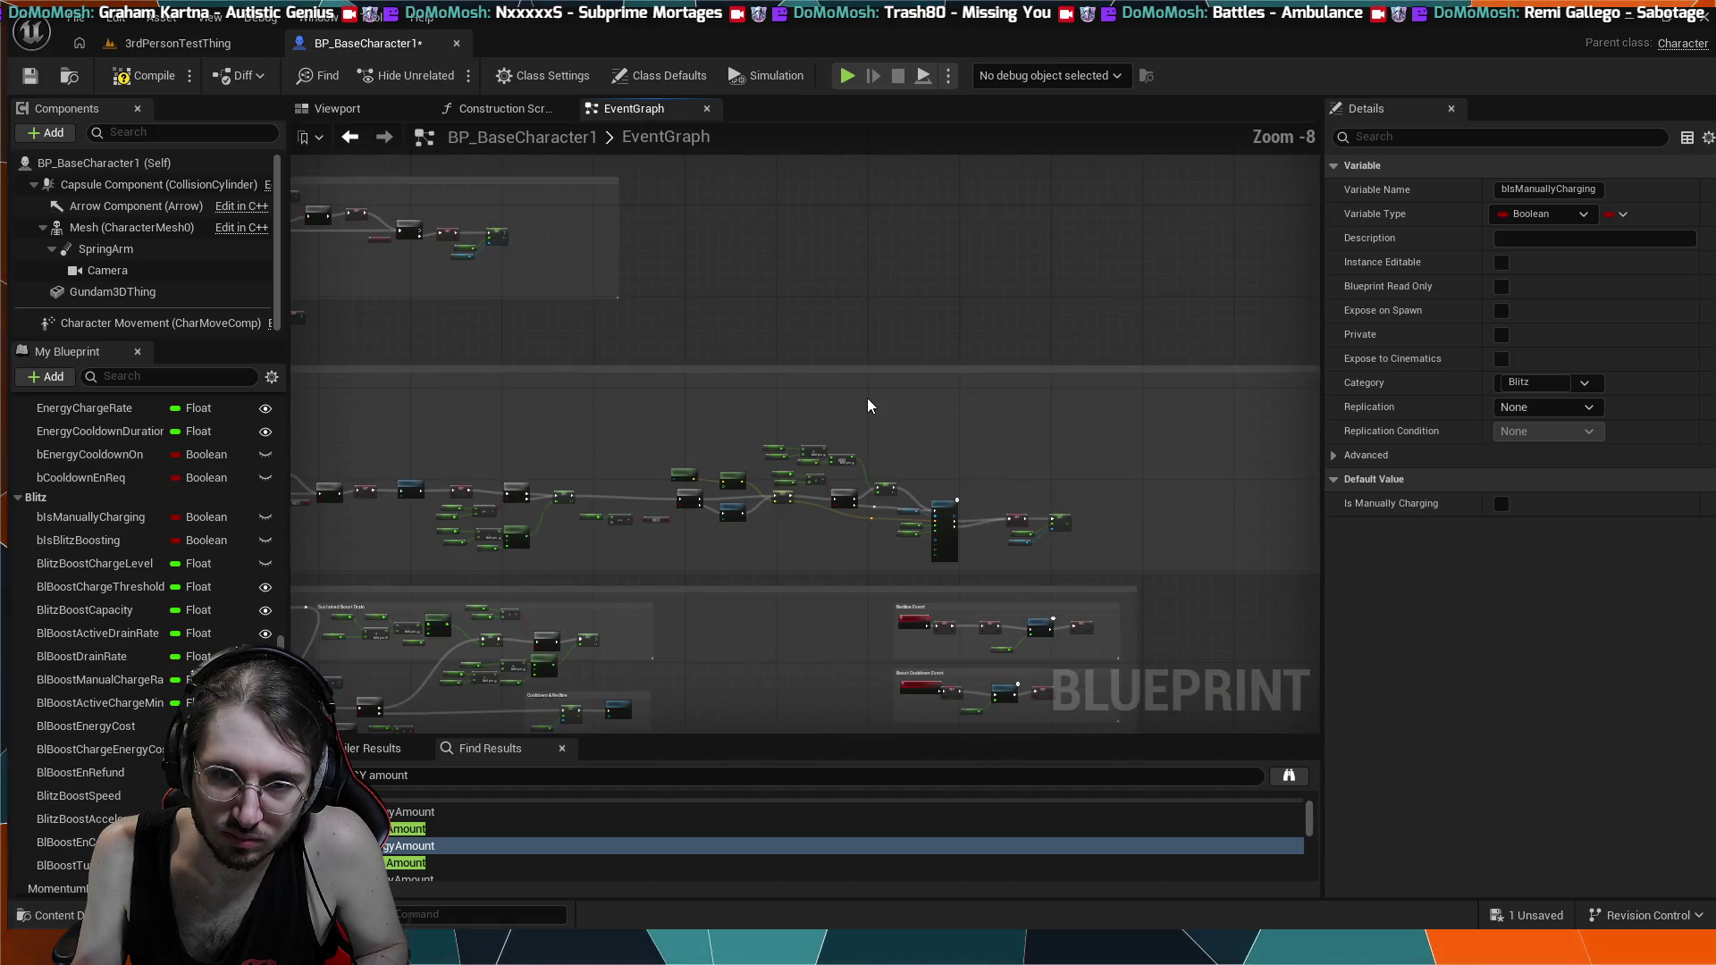
pyautogui.scroll(5, 774, 433)
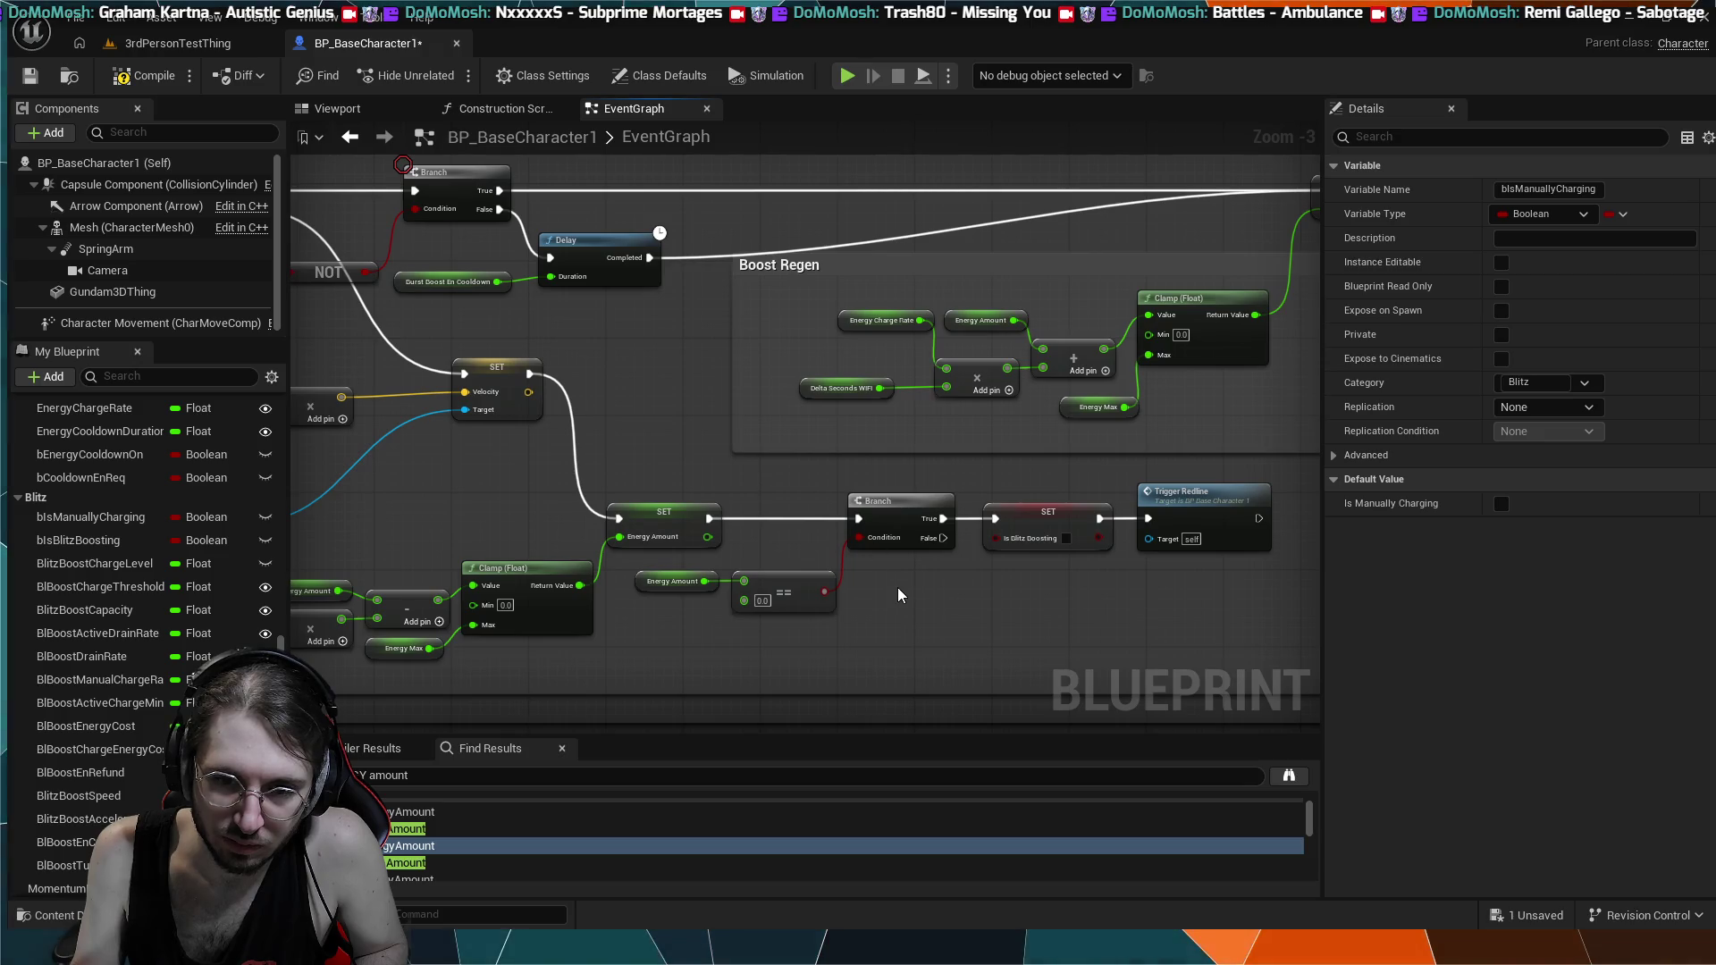
pyautogui.moveTo(916, 516)
pyautogui.mouseDown()
pyautogui.moveTo(866, 516)
pyautogui.moveTo(923, 517)
pyautogui.moveTo(970, 582)
pyautogui.moveTo(1060, 551)
pyautogui.moveTo(1070, 640)
pyautogui.moveTo(1032, 613)
pyautogui.mouseUp()
pyautogui.moveTo(771, 460)
pyautogui.mouseDown()
pyautogui.moveTo(1090, 582)
pyautogui.moveTo(983, 417)
pyautogui.moveTo(1019, 451)
pyautogui.mouseUp()
pyautogui.moveTo(805, 384)
pyautogui.mouseDown()
pyautogui.moveTo(758, 350)
pyautogui.moveTo(1199, 560)
pyautogui.moveTo(798, 370)
pyautogui.moveTo(574, 452)
pyautogui.moveTo(709, 337)
pyautogui.moveTo(682, 625)
pyautogui.moveTo(671, 490)
pyautogui.moveTo(706, 376)
pyautogui.moveTo(678, 388)
pyautogui.moveTo(697, 398)
pyautogui.moveTo(780, 238)
pyautogui.moveTo(744, 239)
pyautogui.mouseUp()
pyautogui.moveTo(753, 341); pyautogui.dragTo(609, 345)
pyautogui.moveTo(994, 438)
pyautogui.mouseDown()
pyautogui.moveTo(808, 509)
pyautogui.moveTo(720, 483)
pyautogui.moveTo(523, 372)
pyautogui.mouseUp()
pyautogui.moveTo(1040, 715)
pyautogui.mouseDown()
pyautogui.moveTo(1032, 621)
pyautogui.moveTo(898, 506)
pyautogui.moveTo(951, 486)
pyautogui.moveTo(1043, 586)
pyautogui.moveTo(930, 452)
pyautogui.moveTo(860, 522)
pyautogui.mouseUp()
pyautogui.scroll(-1, 1043, 587)
pyautogui.scroll(-1, 860, 522)
pyautogui.moveTo(958, 641); pyautogui.dragTo(602, 487)
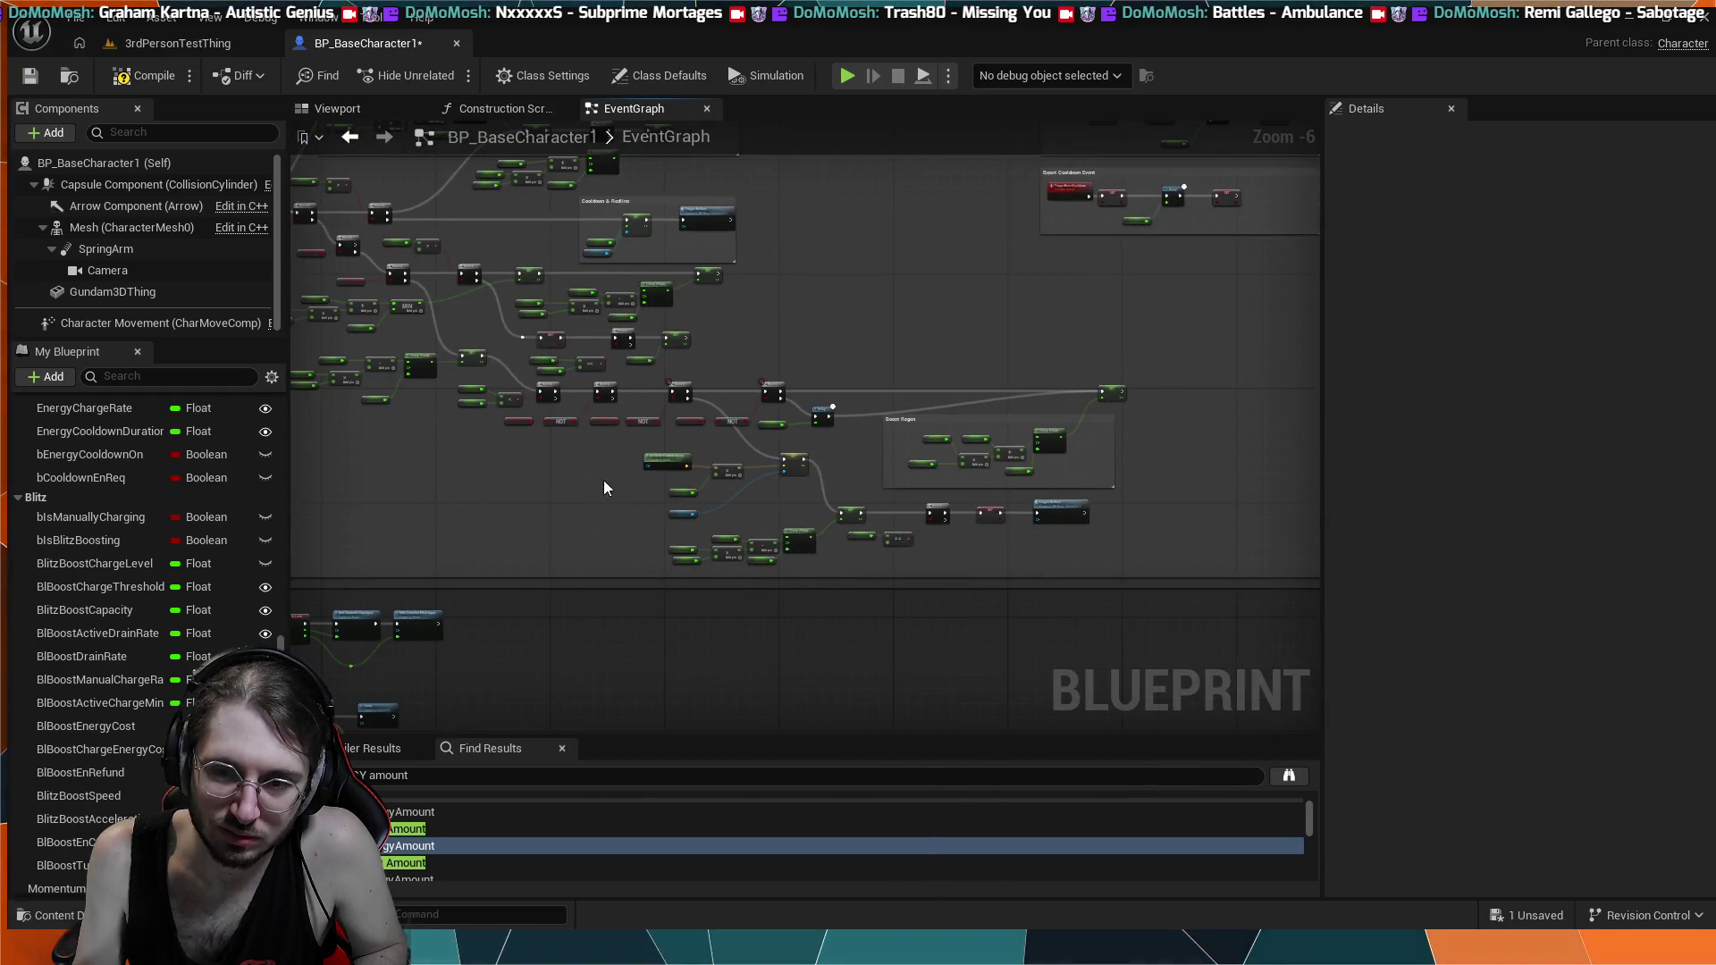
pyautogui.scroll(2, 990, 614)
pyautogui.scroll(1, 919, 577)
pyautogui.scroll(1, 824, 471)
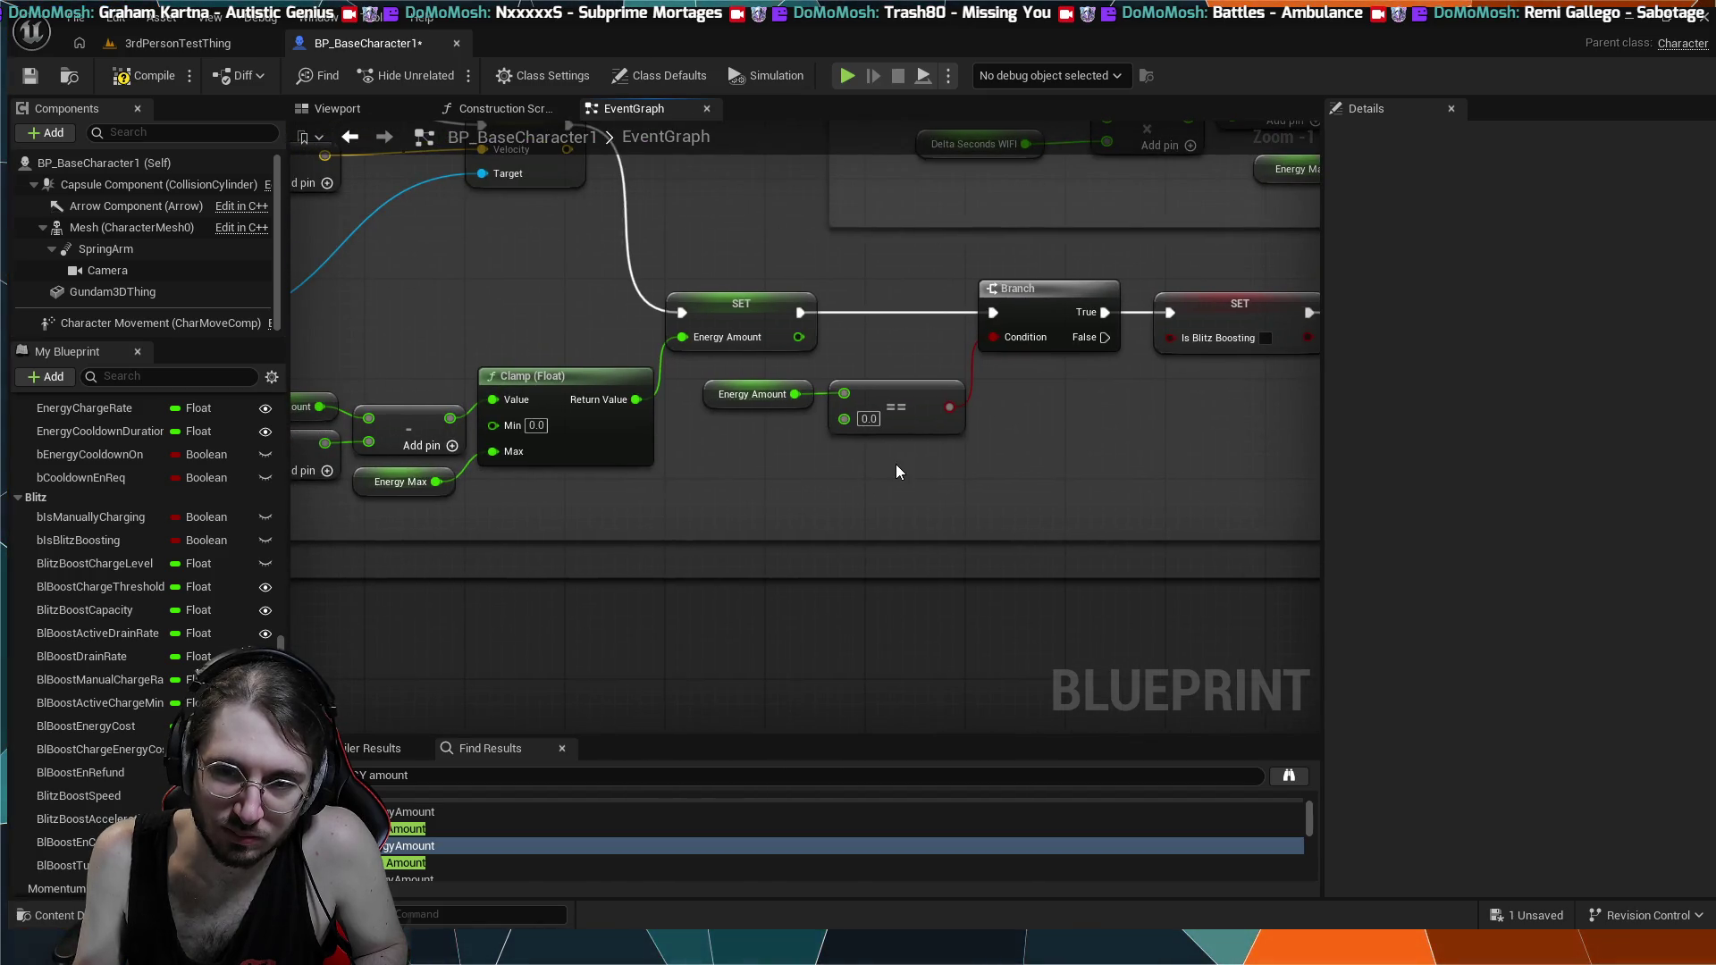
pyautogui.moveTo(895, 464)
pyautogui.mouseDown()
pyautogui.moveTo(862, 510)
pyautogui.moveTo(845, 420)
pyautogui.mouseUp()
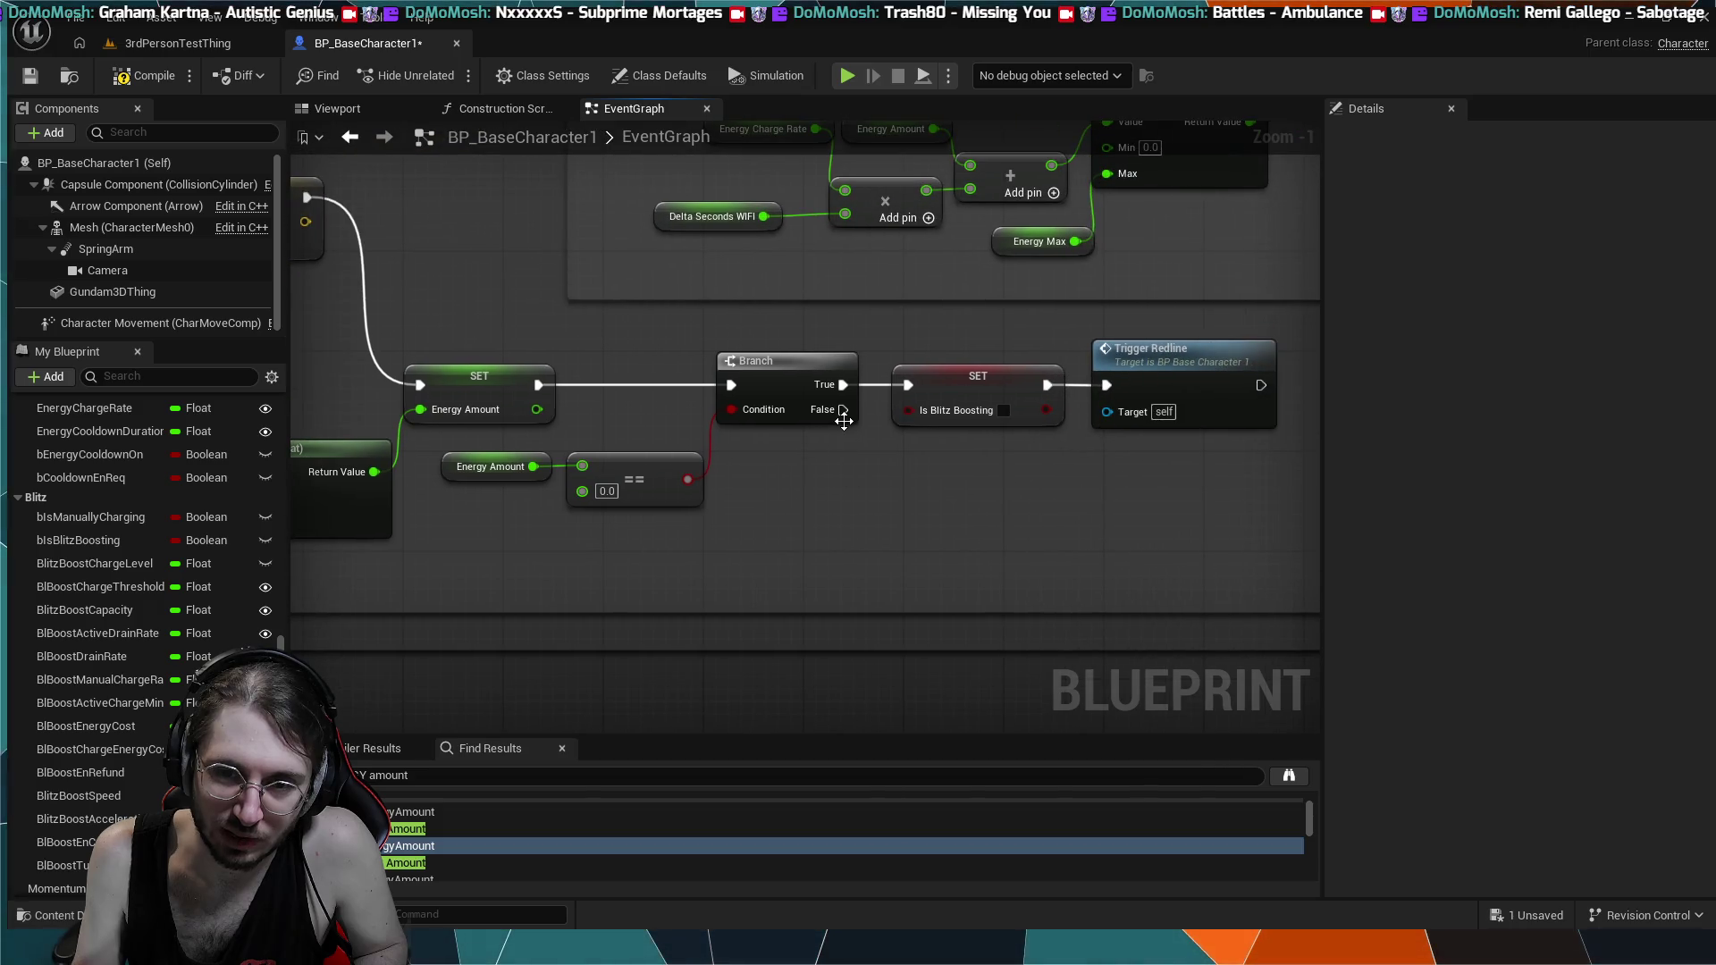
# - Place a new Branch node off the Energy Amount == 0.0 check's False output
pyautogui.moveTo(897, 494)
pyautogui.mouseDown()
pyautogui.moveTo(901, 515)
pyautogui.moveTo(967, 491)
pyautogui.moveTo(979, 463)
pyautogui.mouseUp()
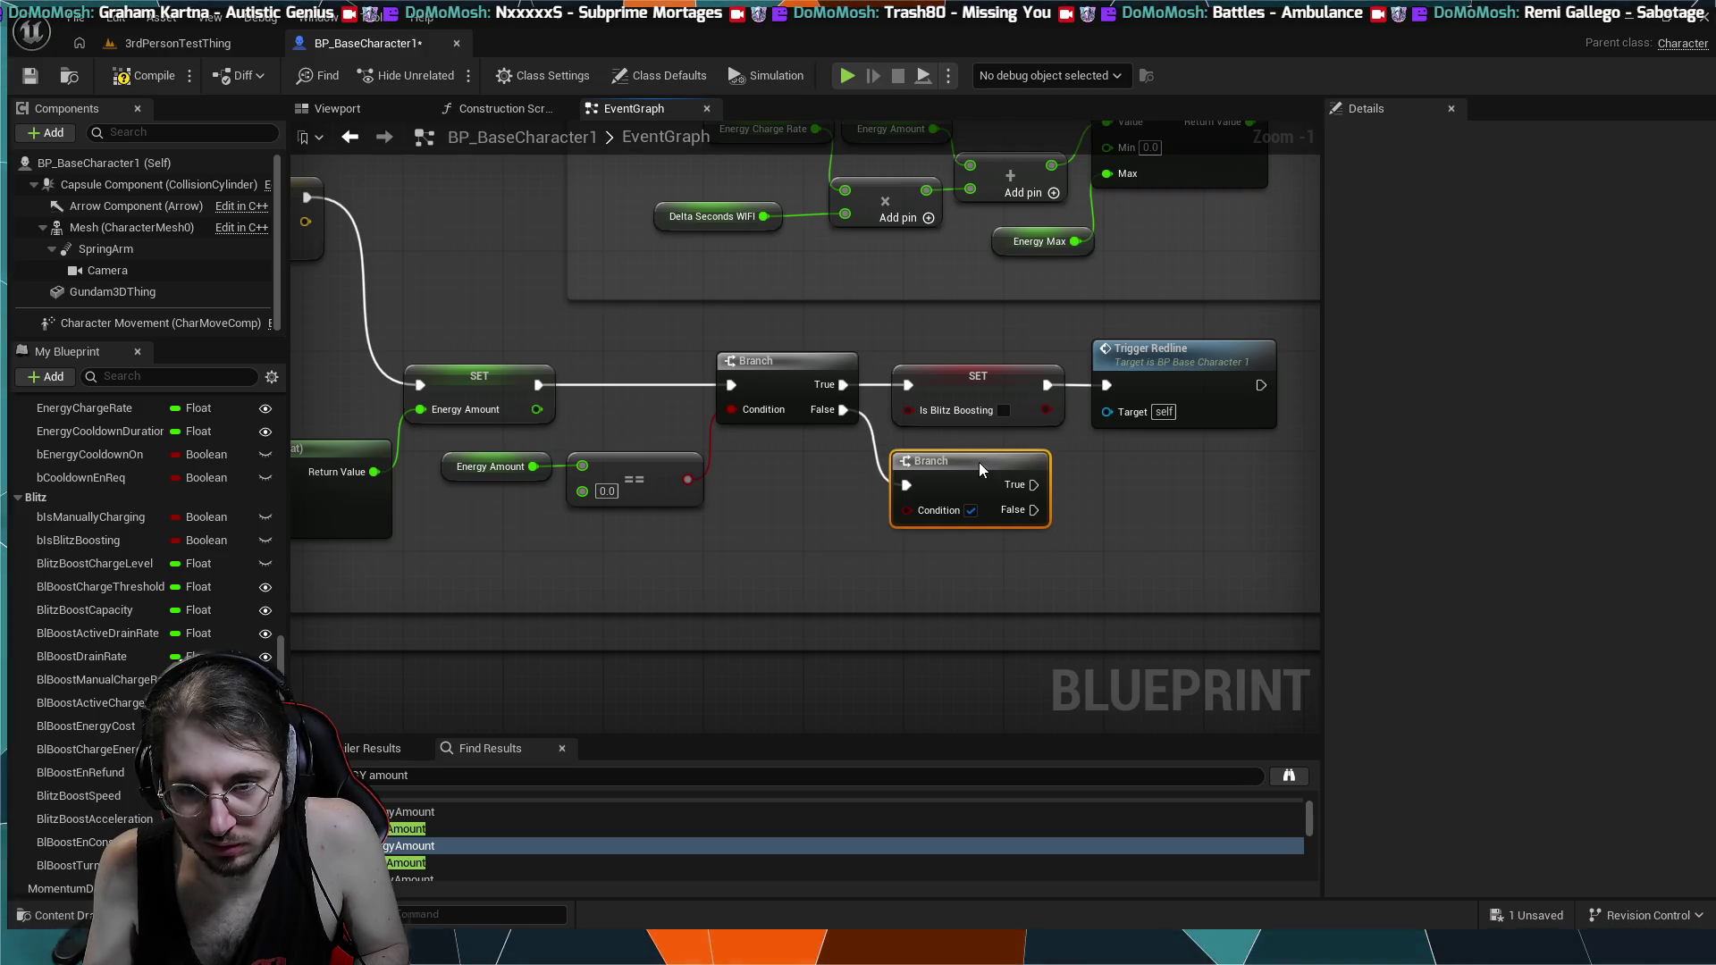
pyautogui.scroll(-10, 838, 435)
pyautogui.moveTo(744, 432)
pyautogui.mouseDown()
pyautogui.moveTo(1054, 625)
pyautogui.moveTo(1027, 682)
pyautogui.moveTo(900, 598)
pyautogui.mouseUp()
pyautogui.scroll(-1, 1000, 652)
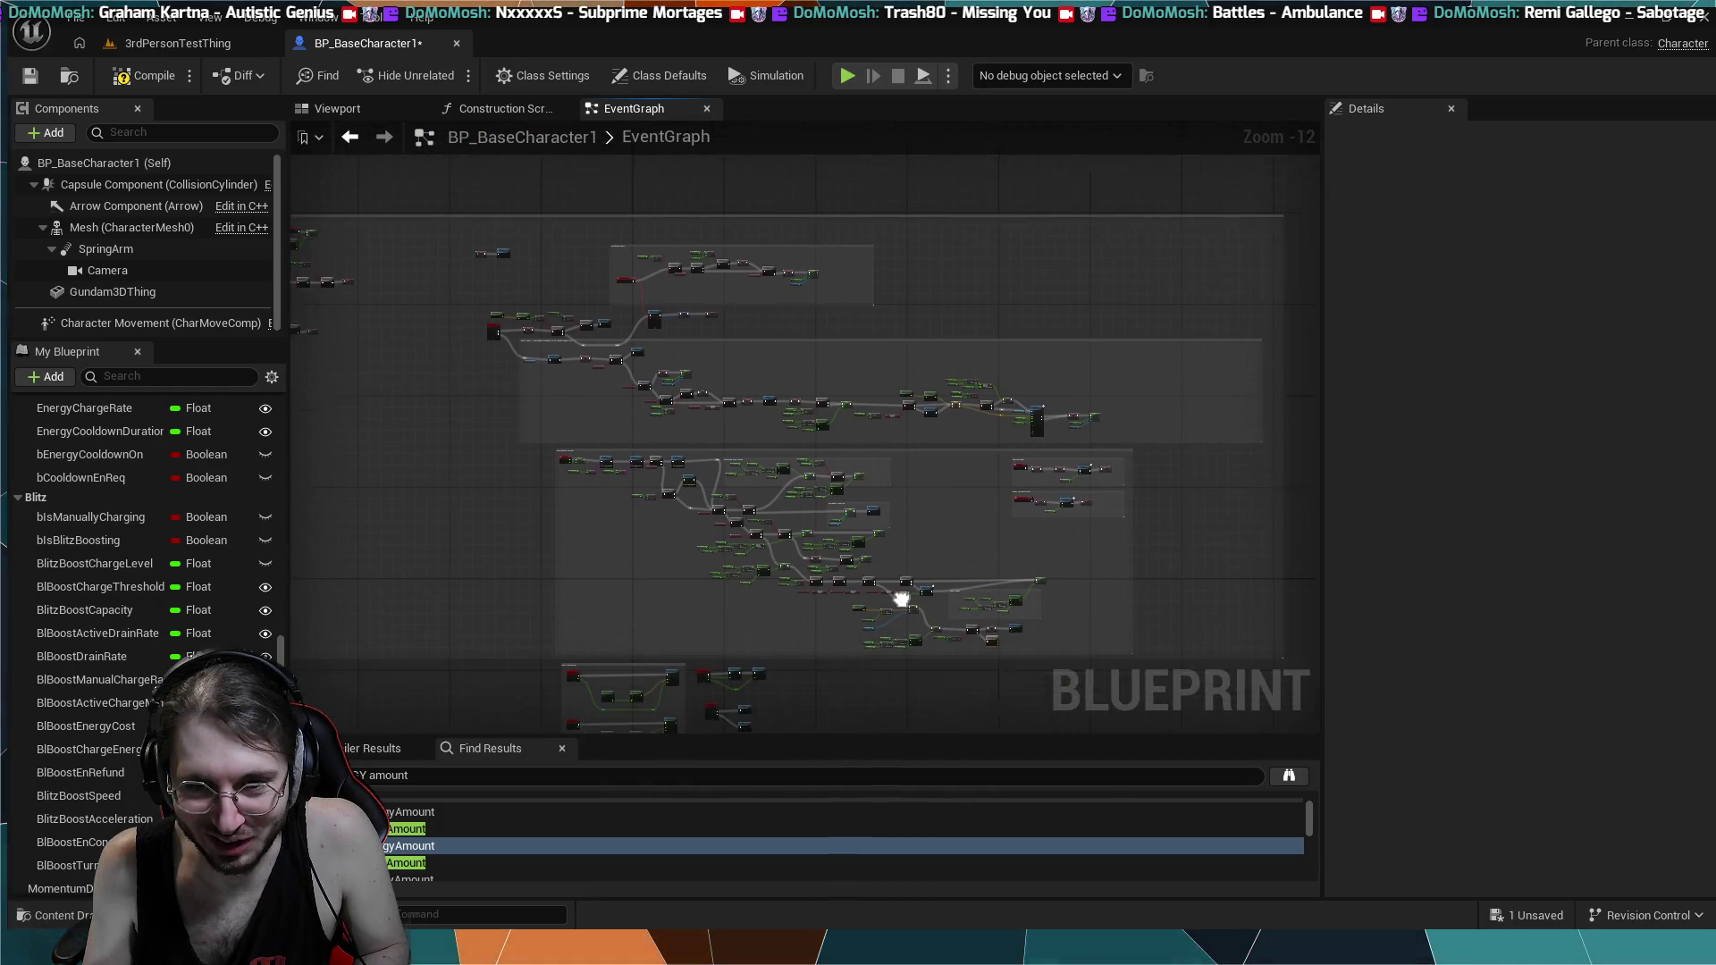
pyautogui.scroll(1, 900, 598)
pyautogui.moveTo(812, 474); pyautogui.dragTo(838, 511)
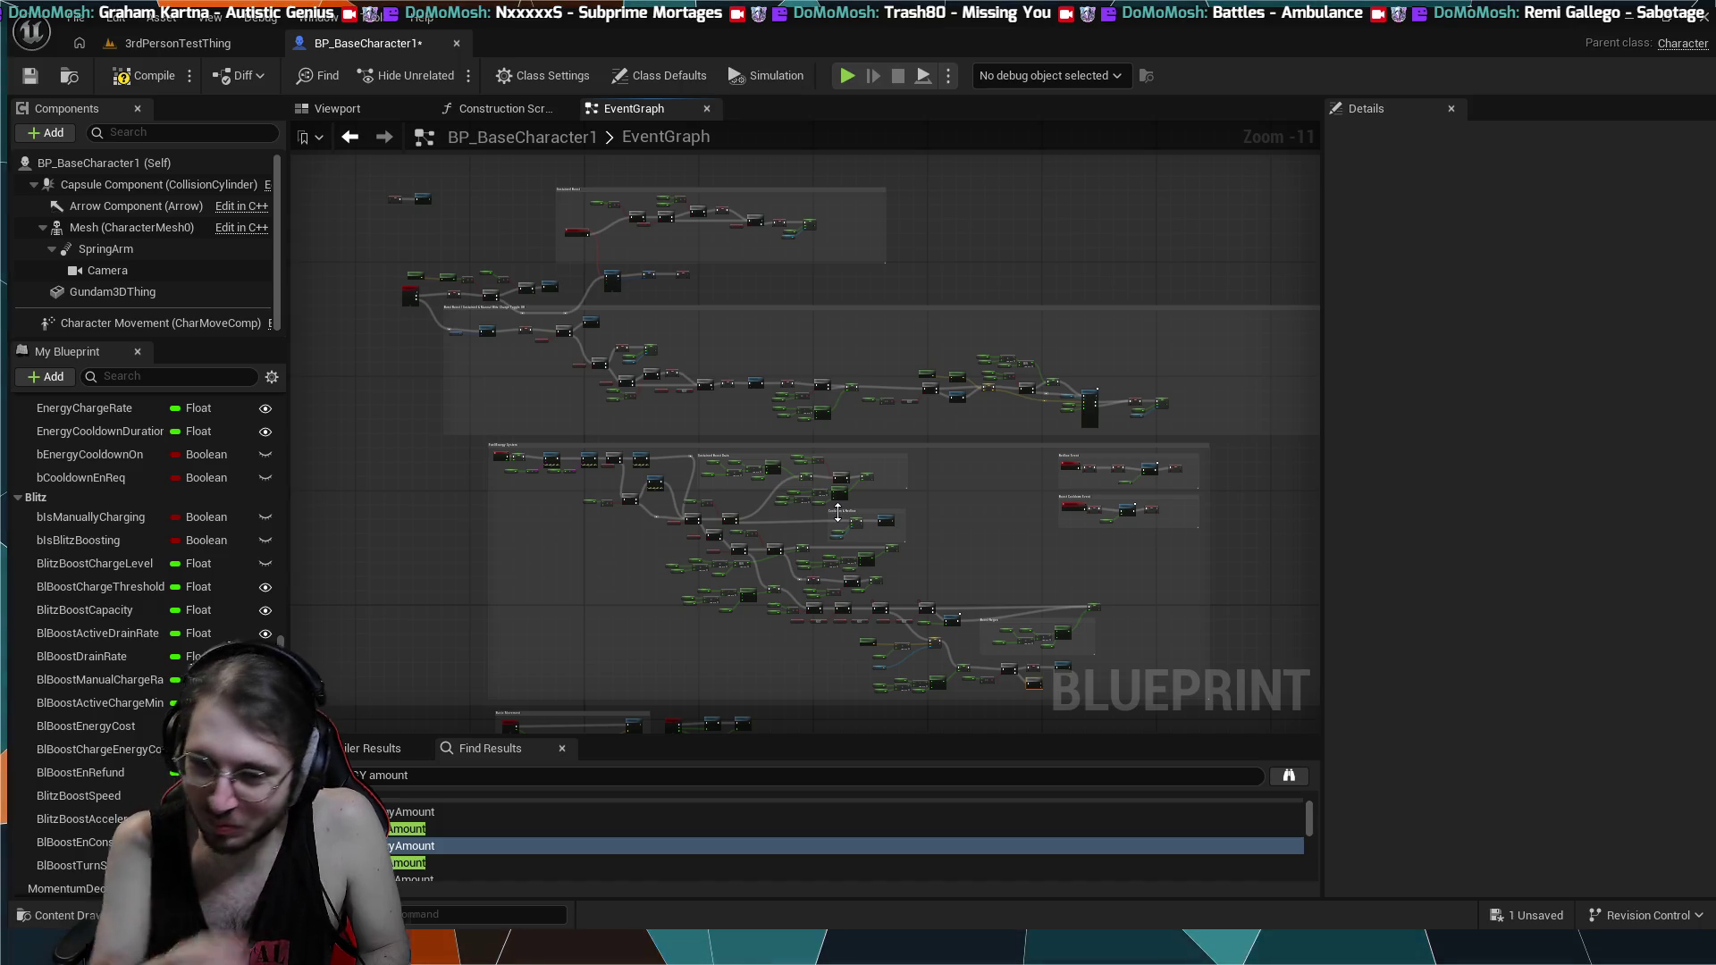
# - Nudge the new Branch node right, centred near the Trigger Redline check
pyautogui.scroll(6, 882, 484)
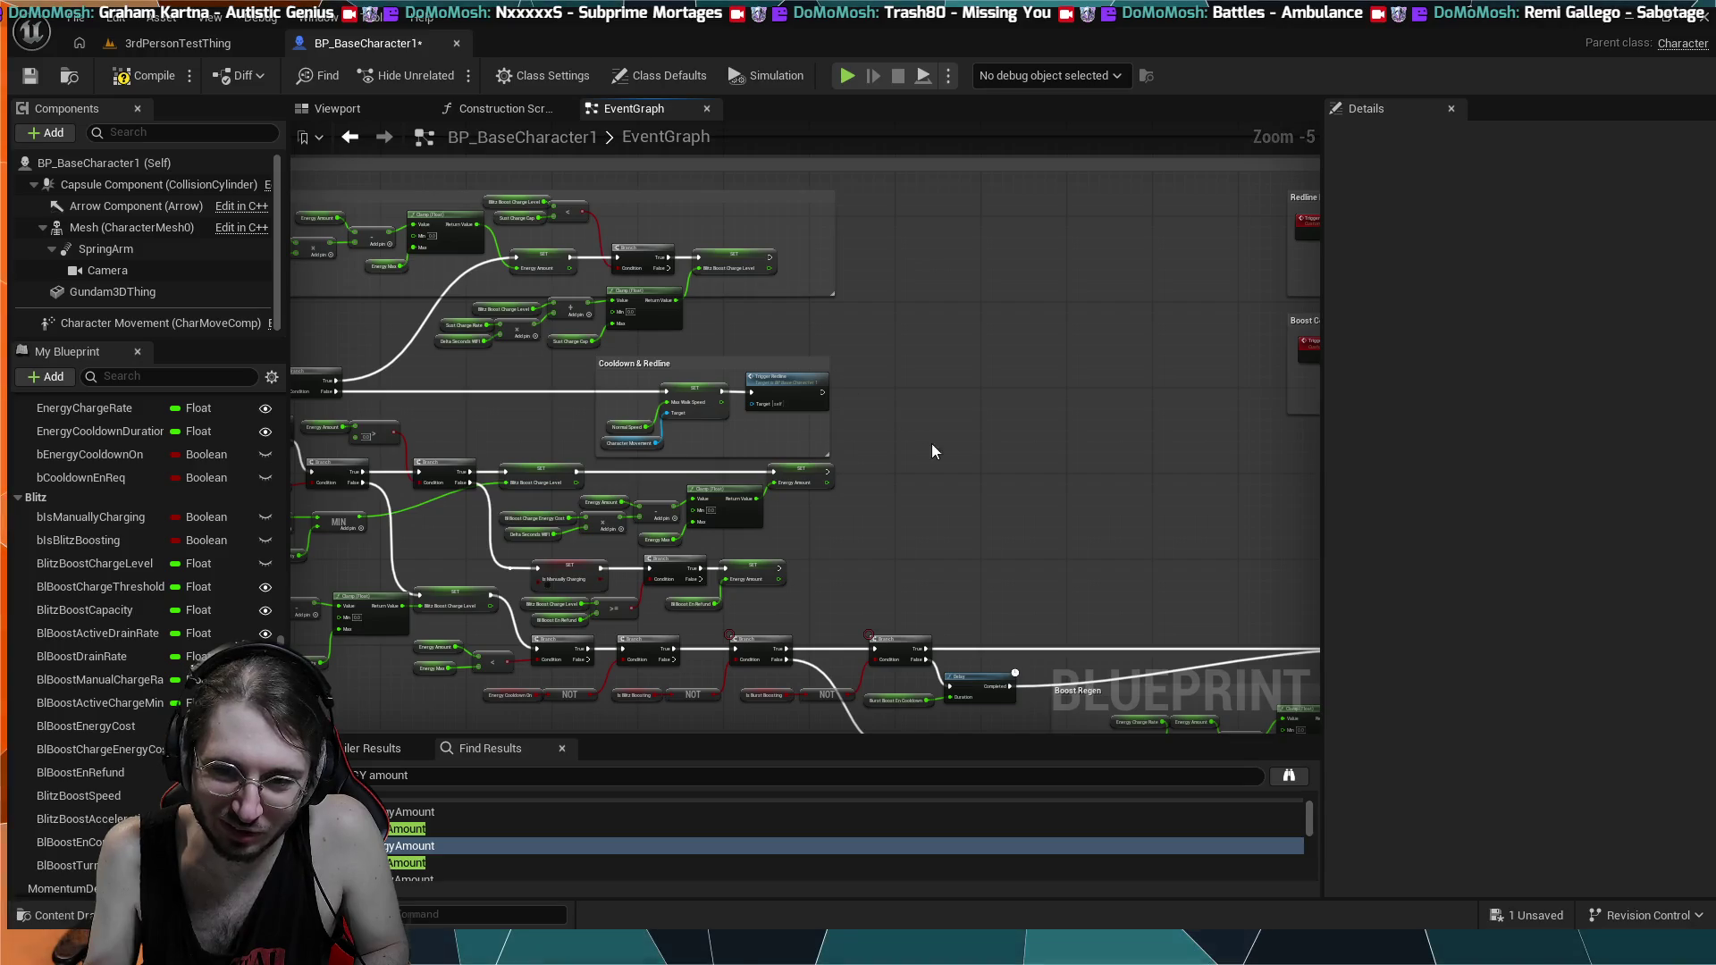
pyautogui.moveTo(932, 443); pyautogui.dragTo(778, 188)
pyautogui.scroll(1, 878, 556)
pyautogui.moveTo(899, 549); pyautogui.dragTo(726, 533)
pyautogui.scroll(3, 808, 437)
pyautogui.moveTo(808, 438)
pyautogui.mouseDown()
pyautogui.moveTo(721, 559)
pyautogui.moveTo(738, 609)
pyautogui.mouseUp()
pyautogui.scroll(2, 723, 570)
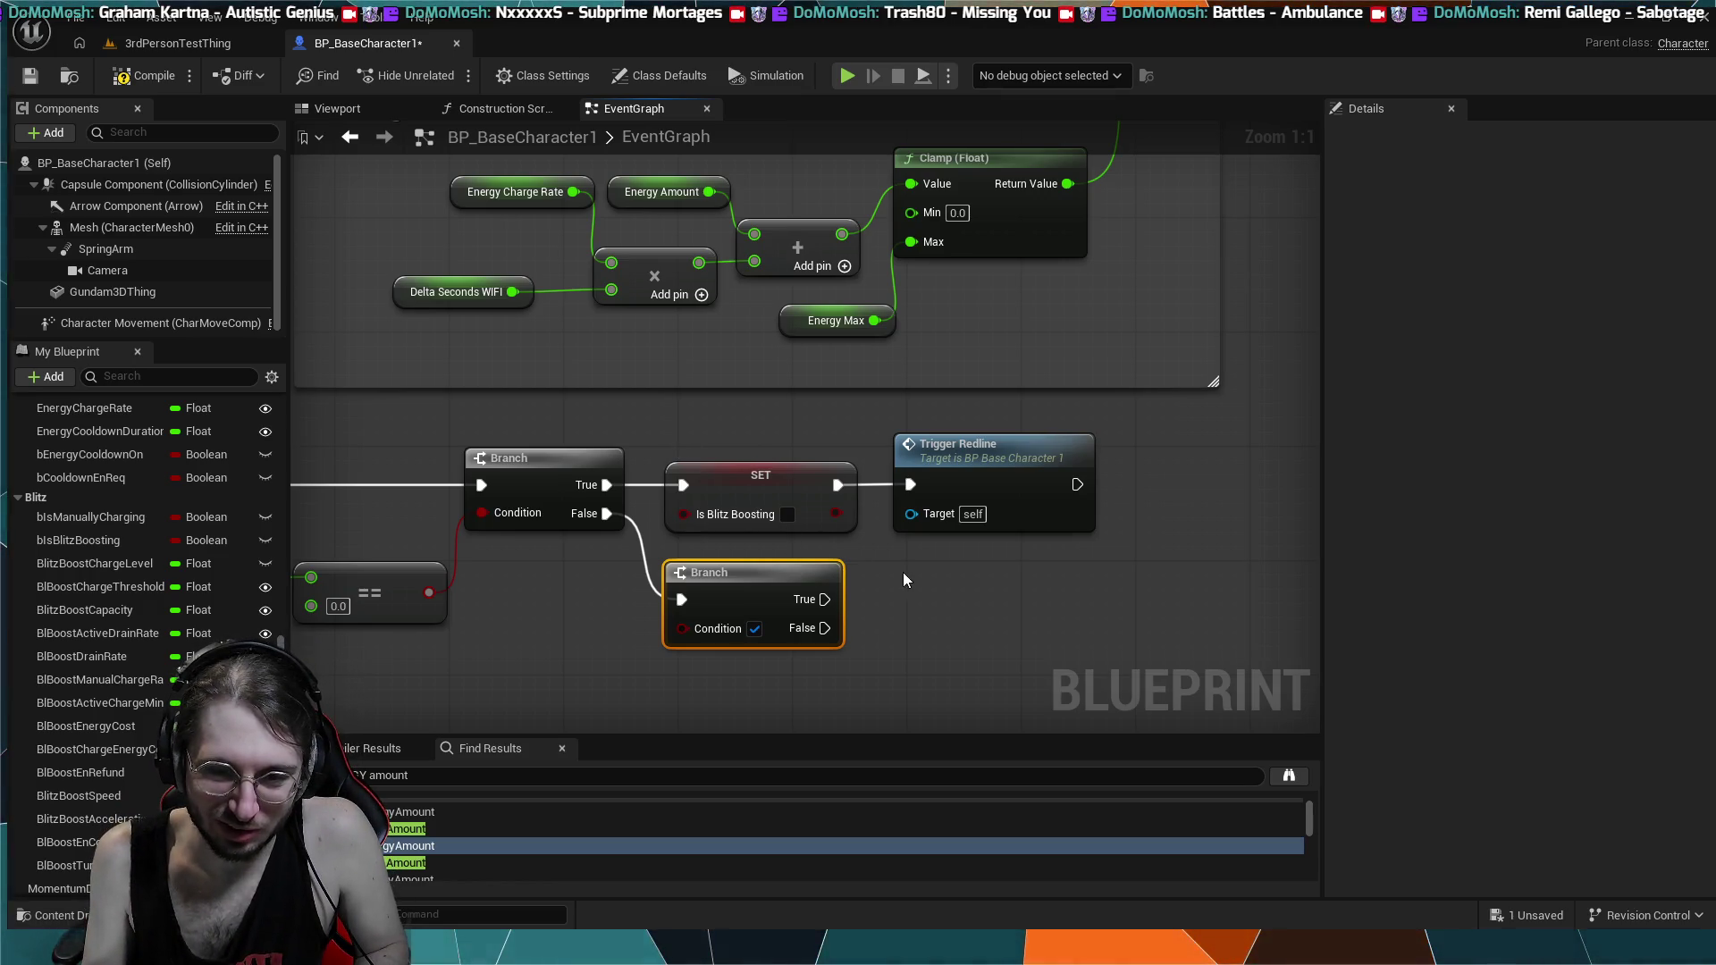
pyautogui.moveTo(803, 572); pyautogui.dragTo(778, 565)
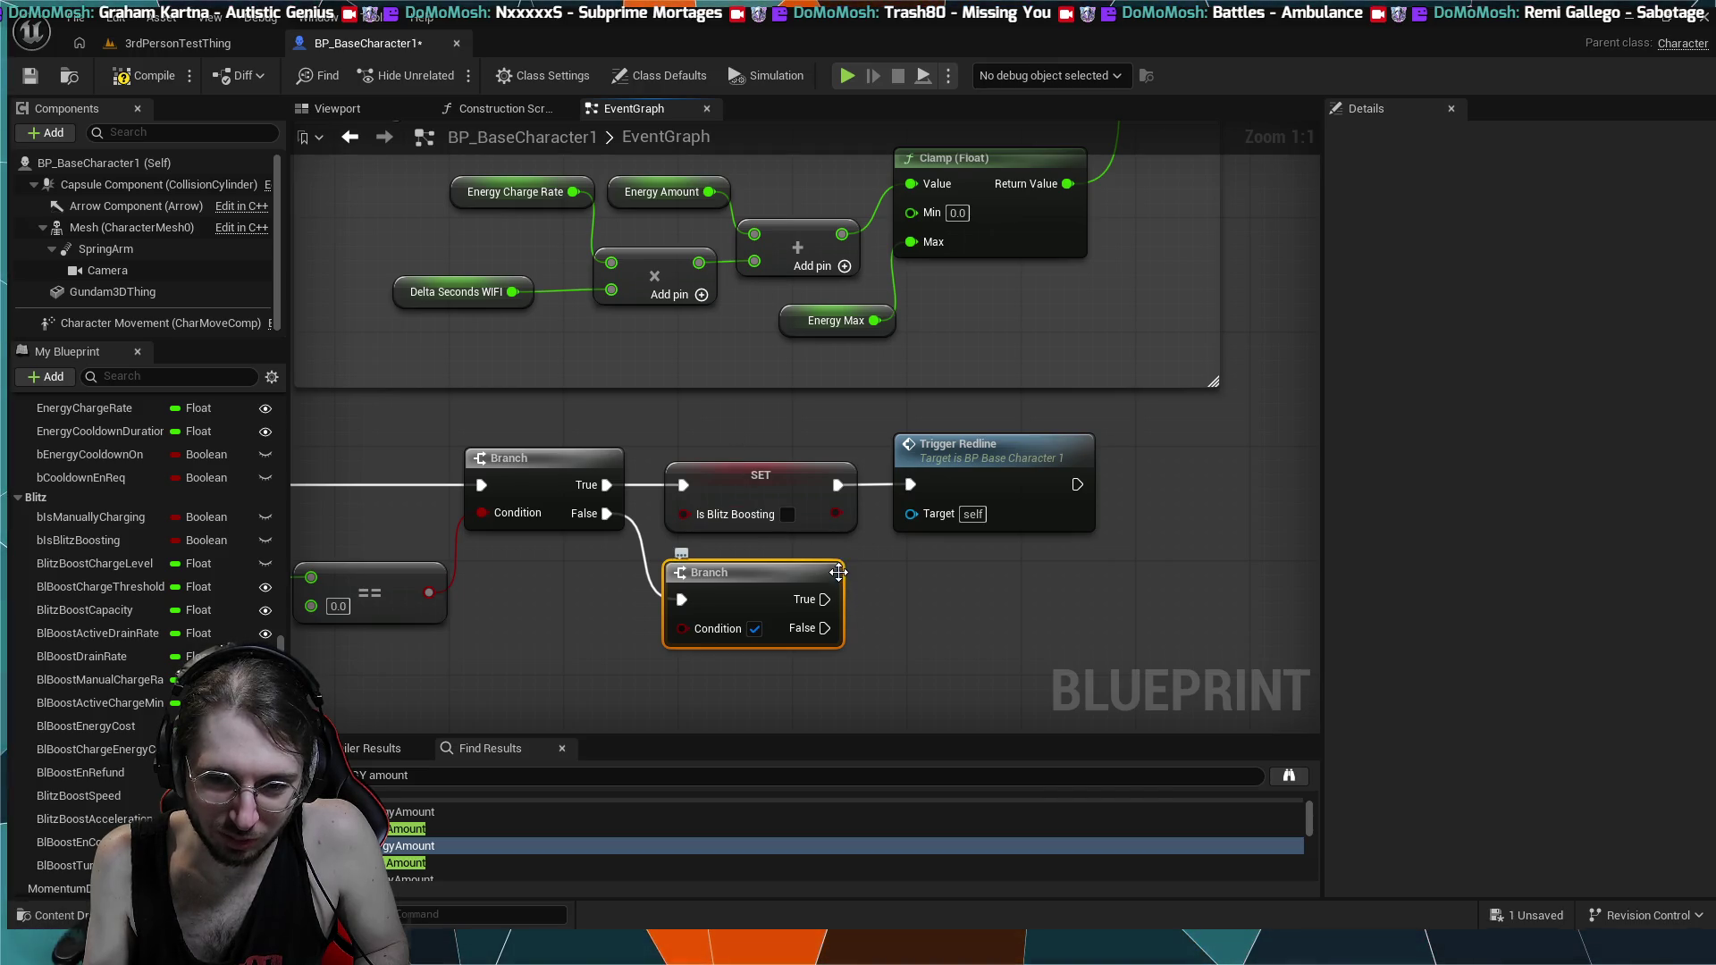
pyautogui.moveTo(815, 572); pyautogui.dragTo(830, 572)
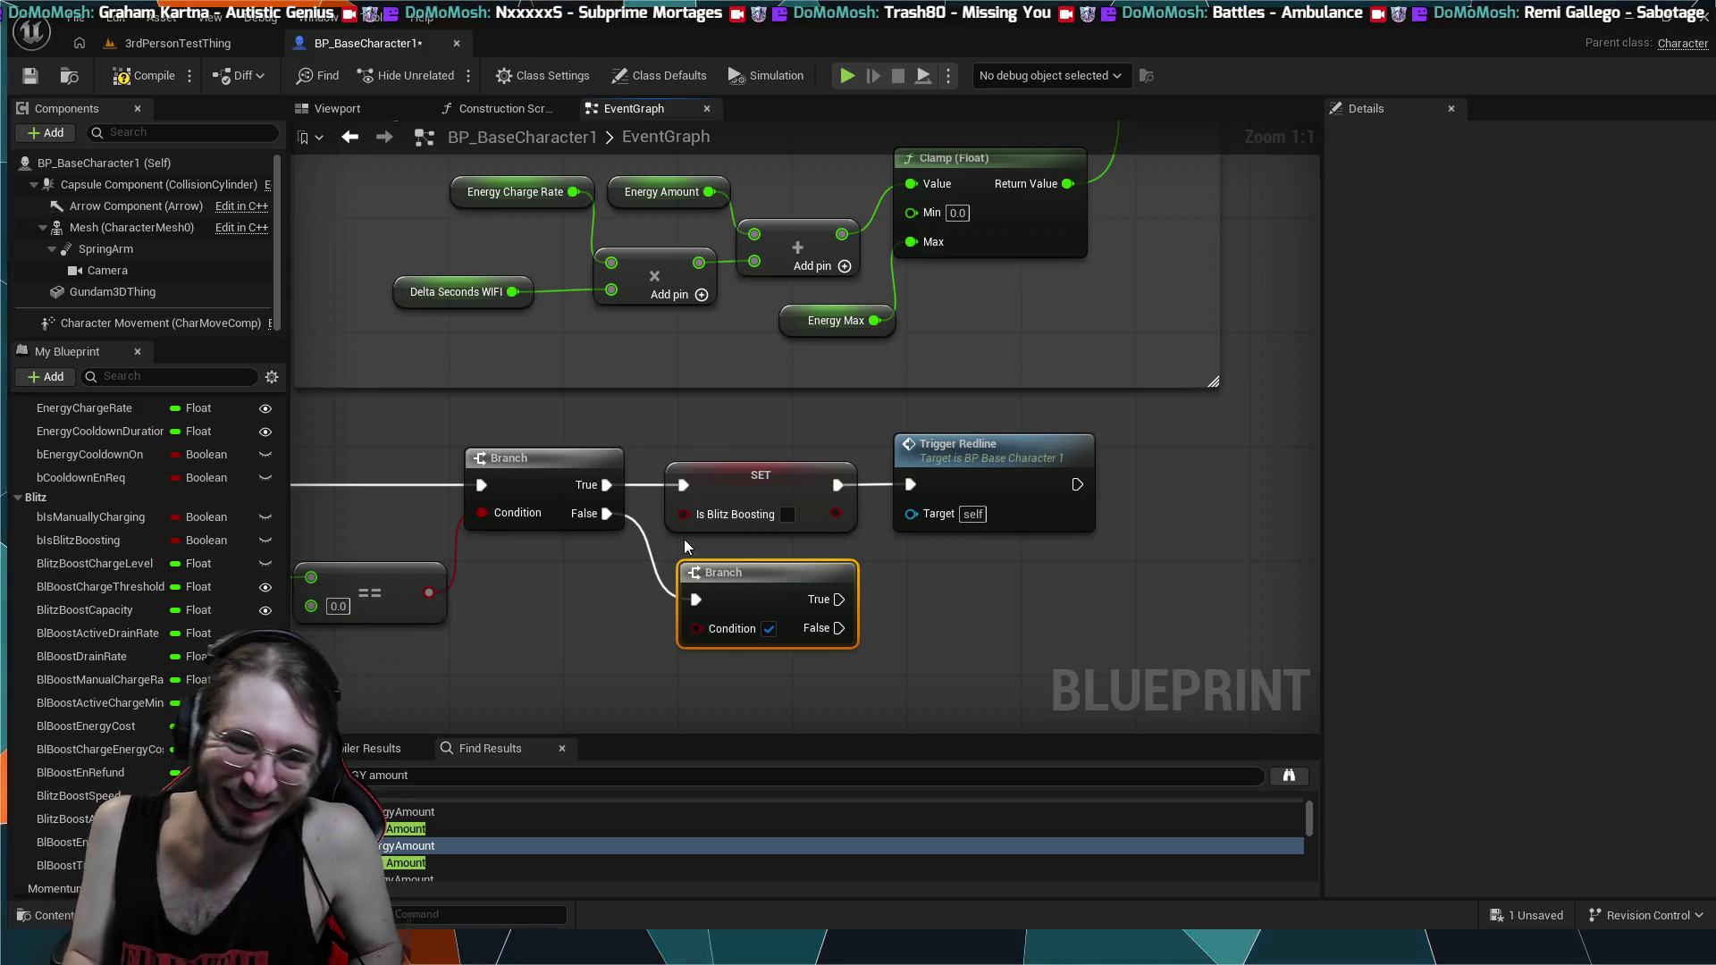
pyautogui.moveTo(633, 527); pyautogui.dragTo(722, 464)
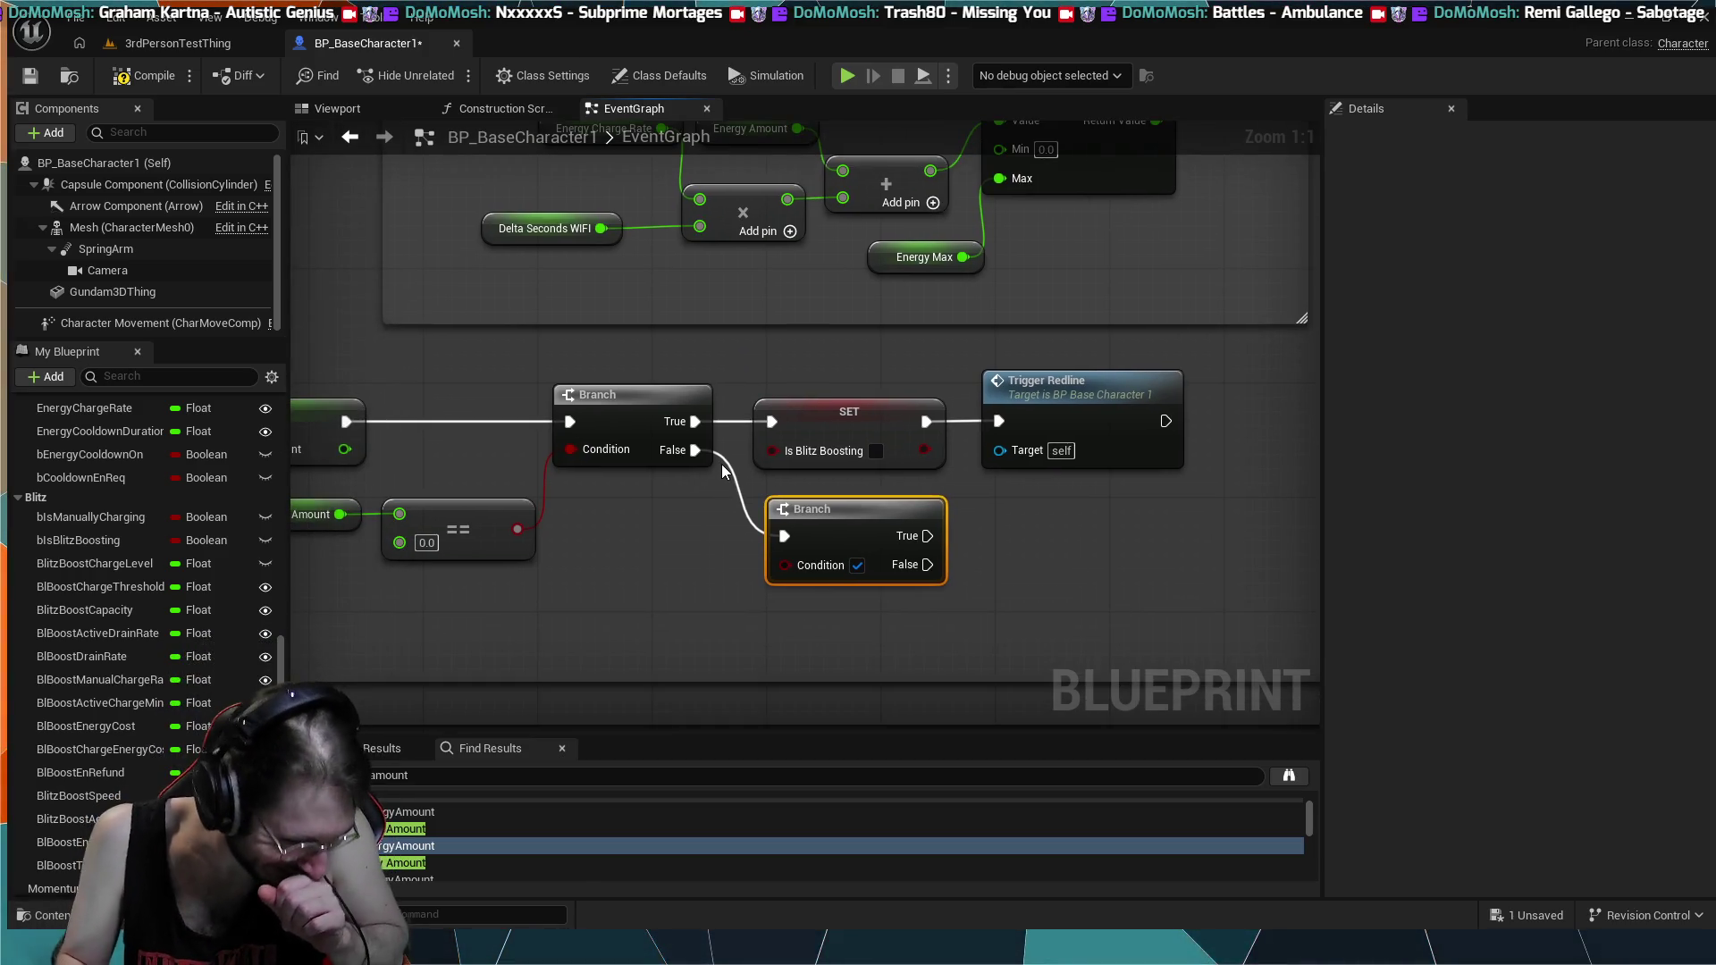
pyautogui.moveTo(688, 524); pyautogui.dragTo(823, 549)
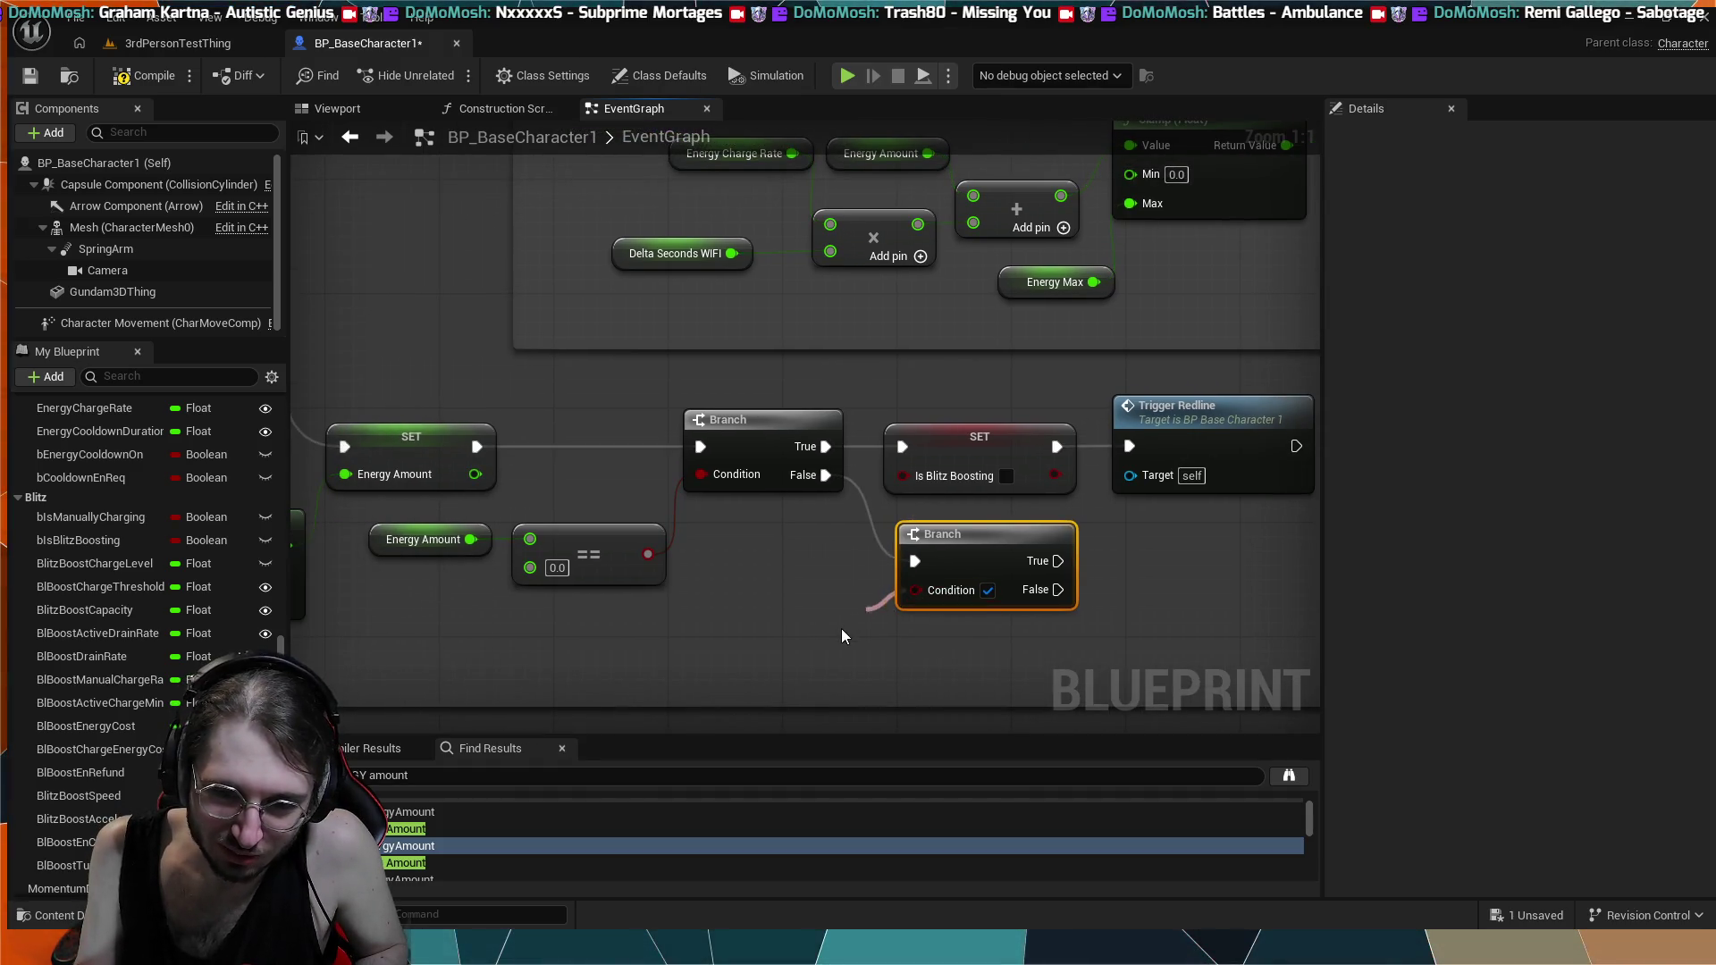
pyautogui.moveTo(840, 629); pyautogui.dragTo(819, 550)
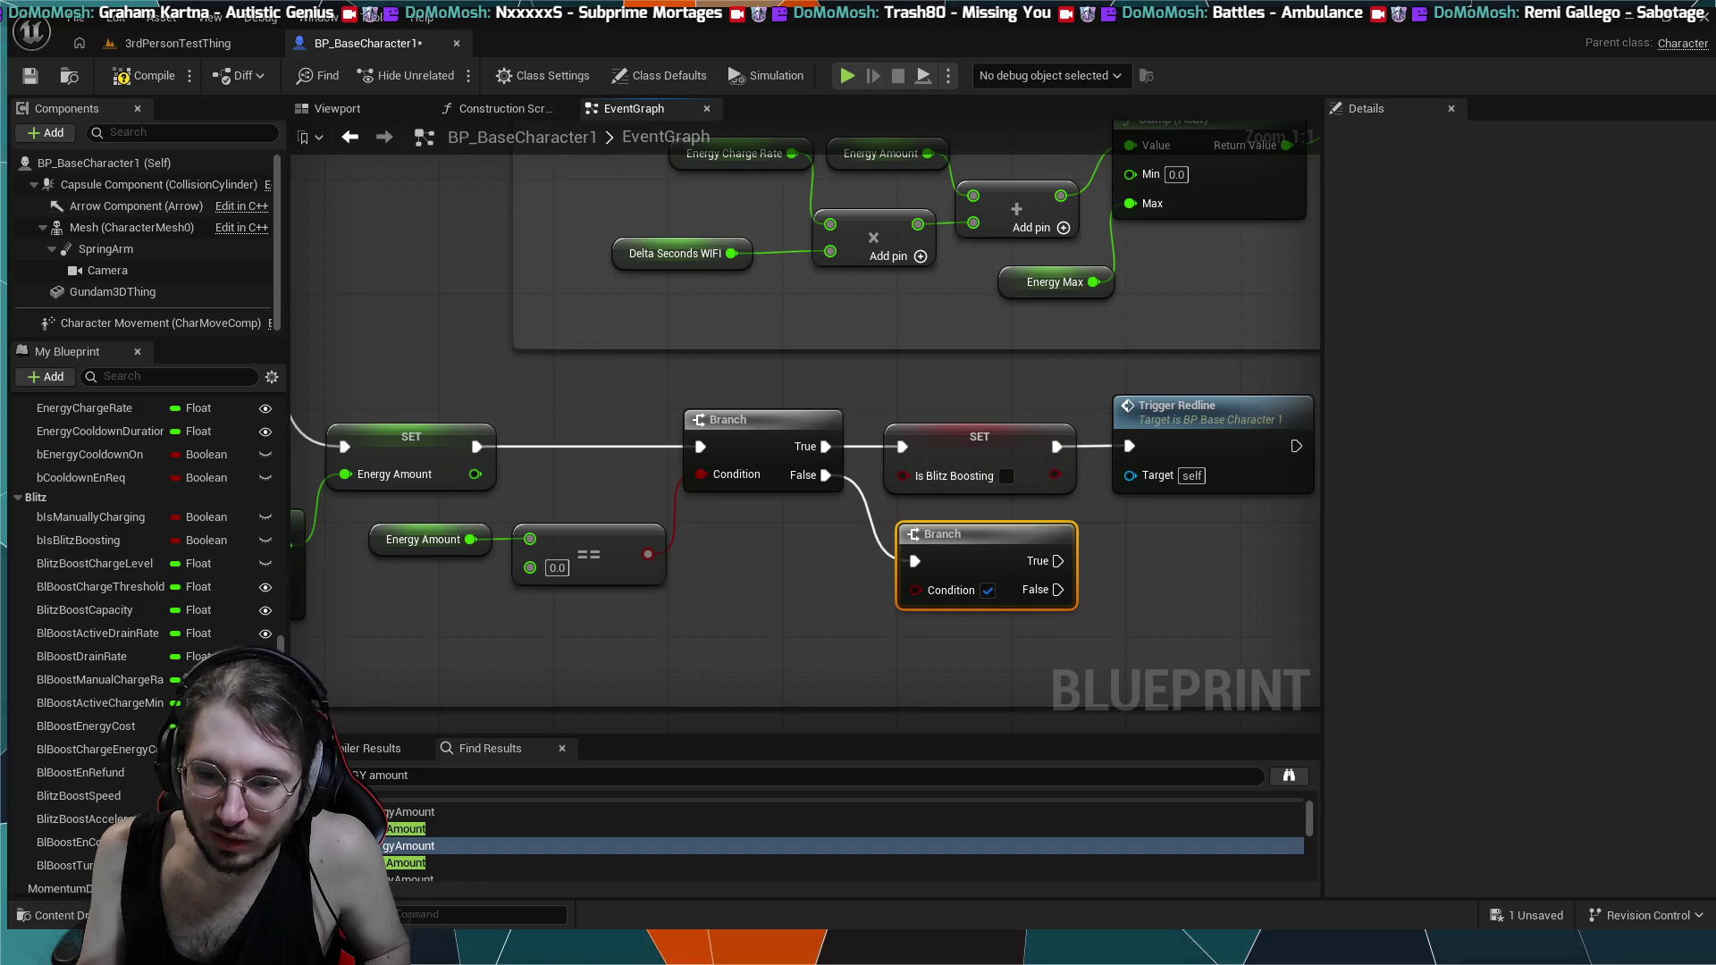
pyautogui.moveTo(1246, 615); pyautogui.dragTo(979, 581)
pyautogui.scroll(-1, 979, 581)
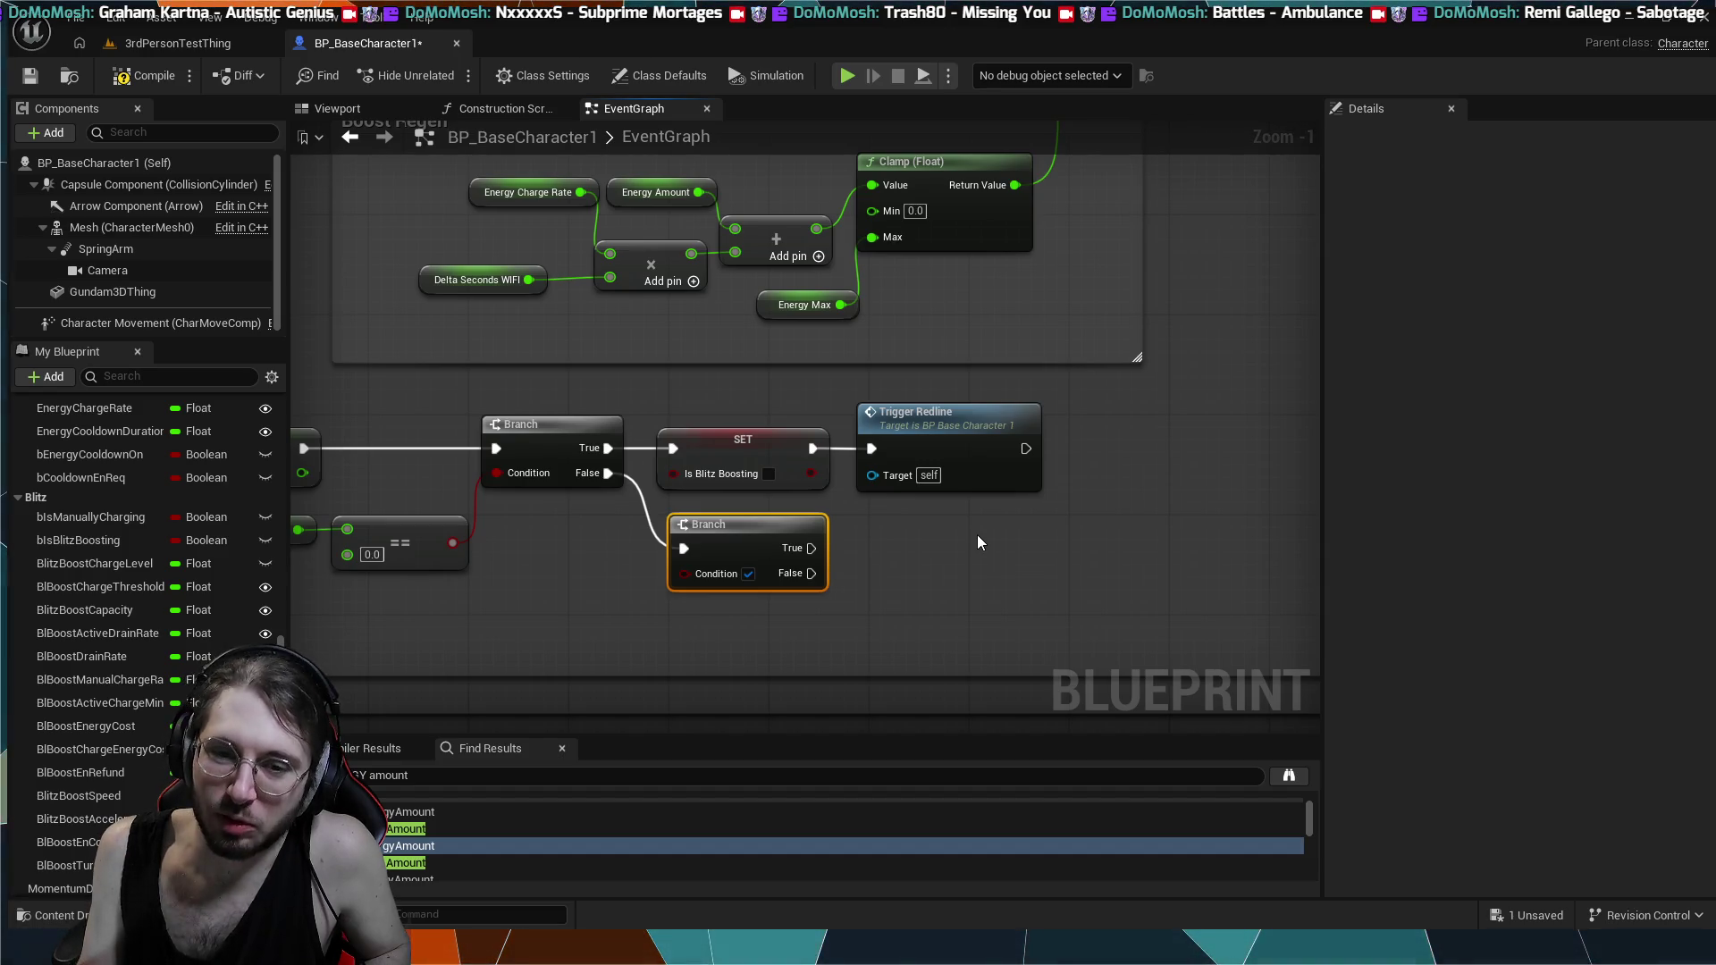
pyautogui.scroll(1, 978, 542)
pyautogui.moveTo(980, 576)
pyautogui.mouseDown()
pyautogui.moveTo(927, 586)
pyautogui.moveTo(910, 622)
pyautogui.mouseUp()
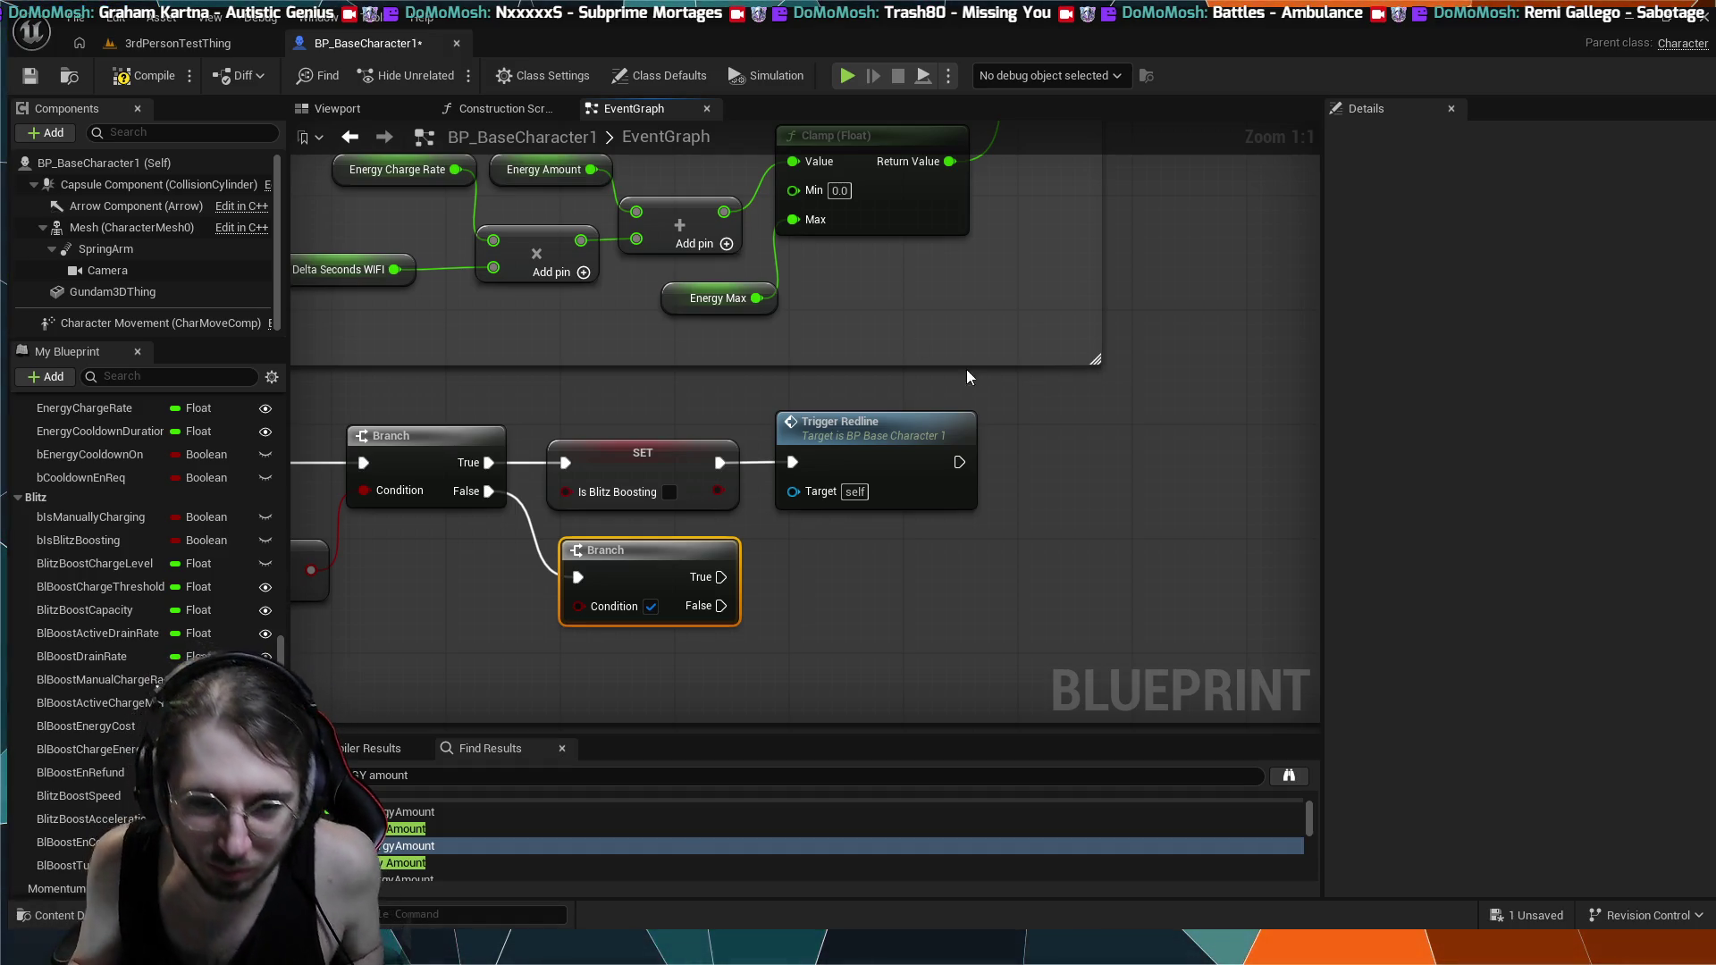
pyautogui.moveTo(705, 550)
pyautogui.mouseDown()
pyautogui.moveTo(871, 536)
pyautogui.moveTo(790, 559)
pyautogui.mouseUp()
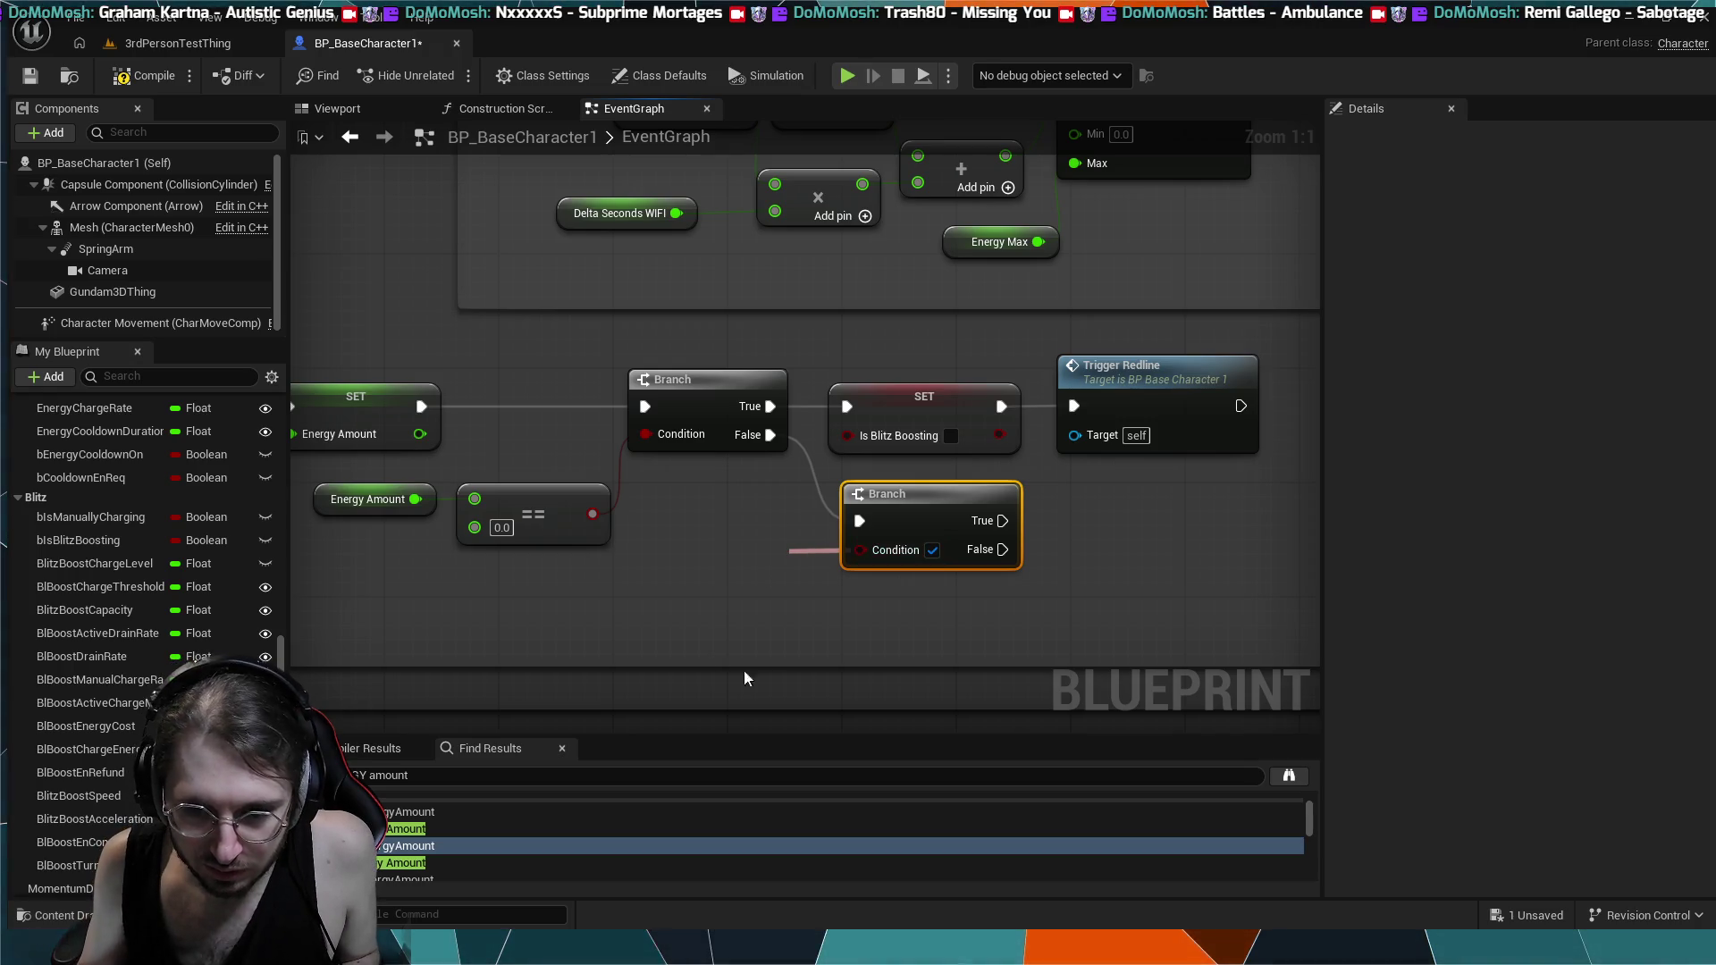
# - Make Is Sustain Boosting the second Branch's condition and add SET Is Blitz Boosting on True
pyautogui.hotkey('ctrl', 'z')
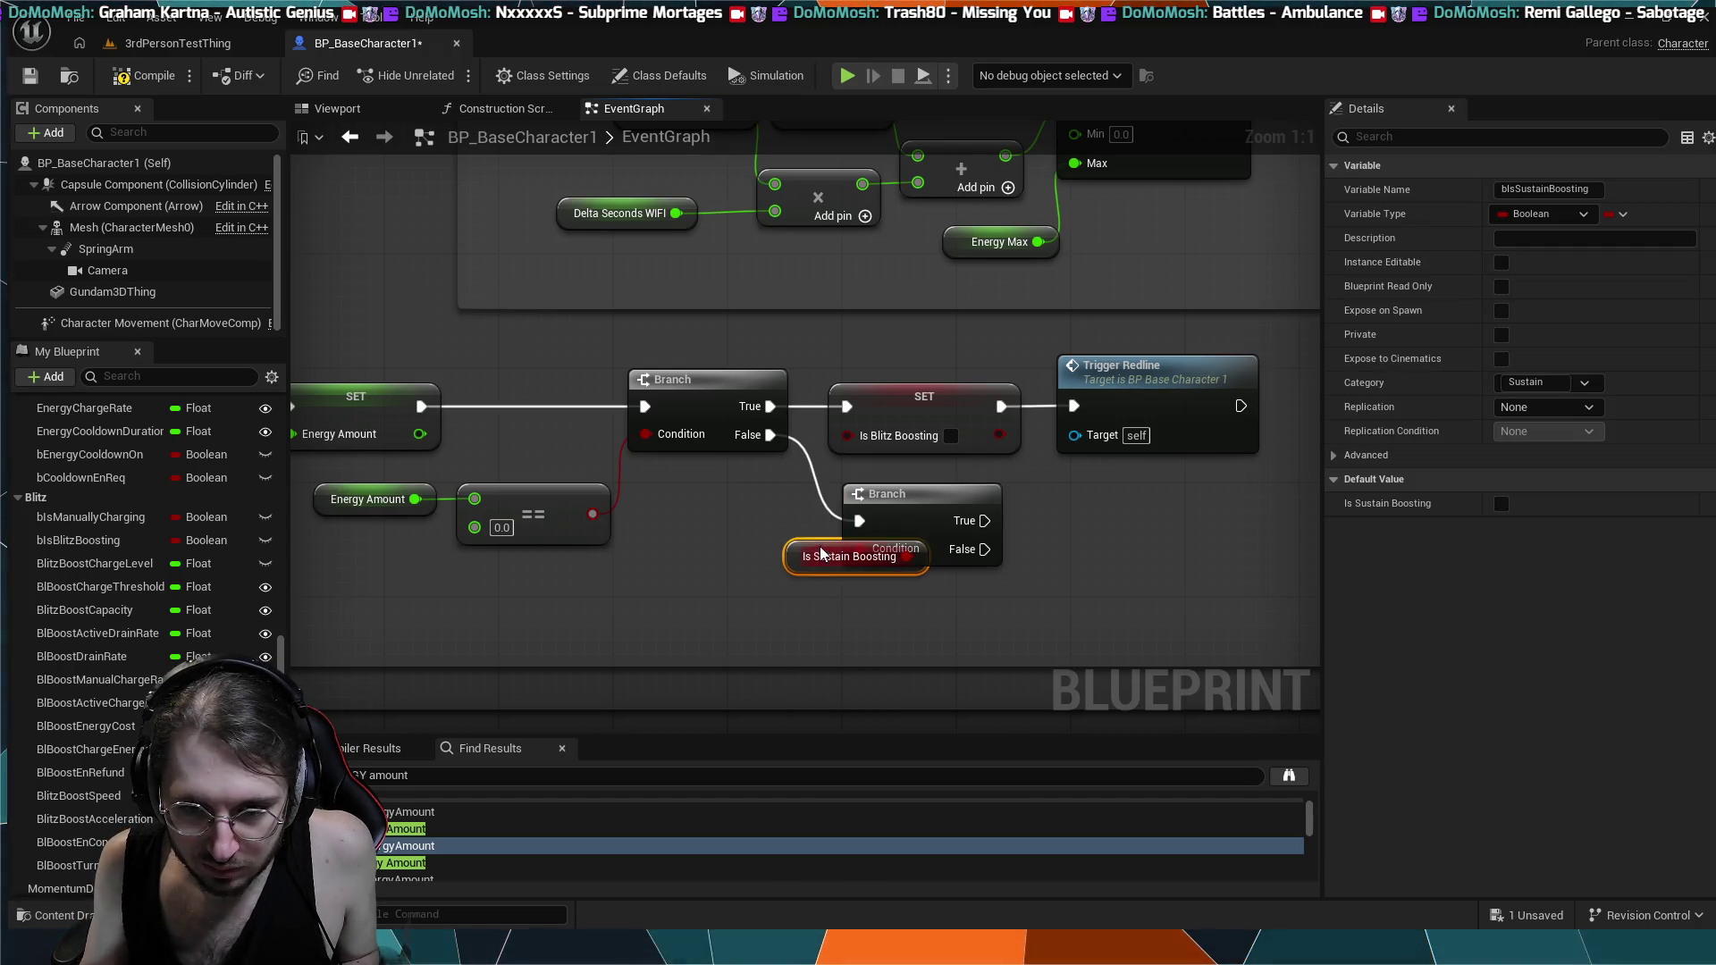
pyautogui.moveTo(779, 558); pyautogui.dragTo(687, 565)
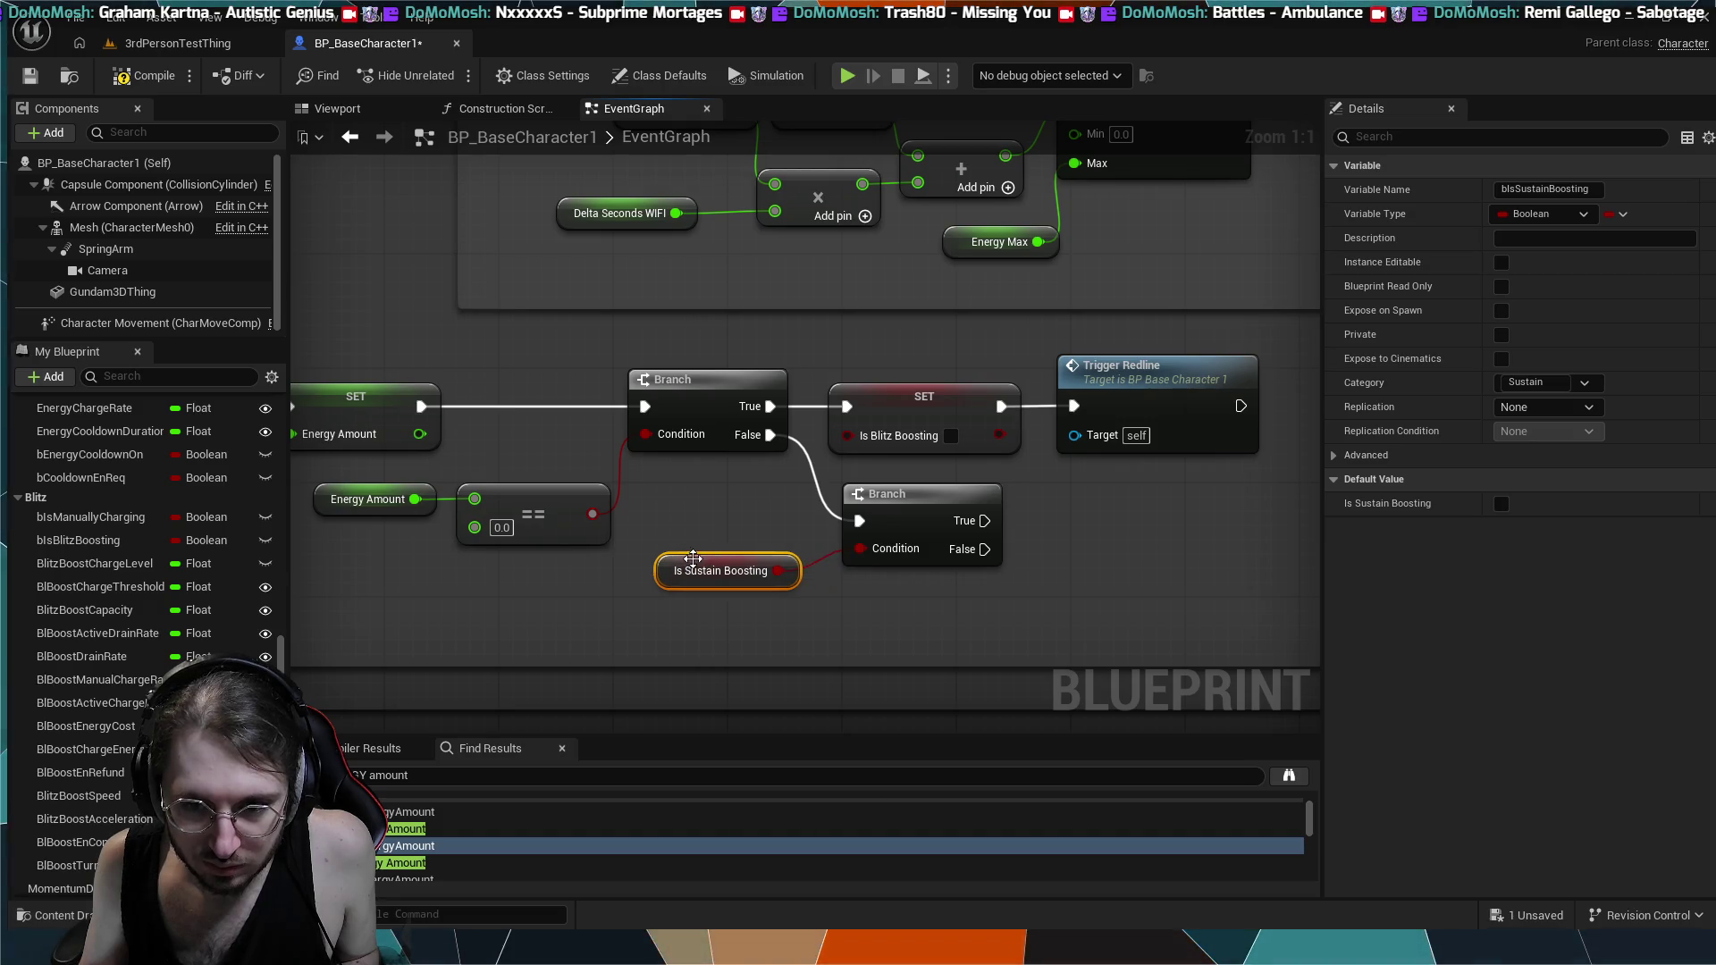
pyautogui.moveTo(985, 520); pyautogui.dragTo(1025, 526)
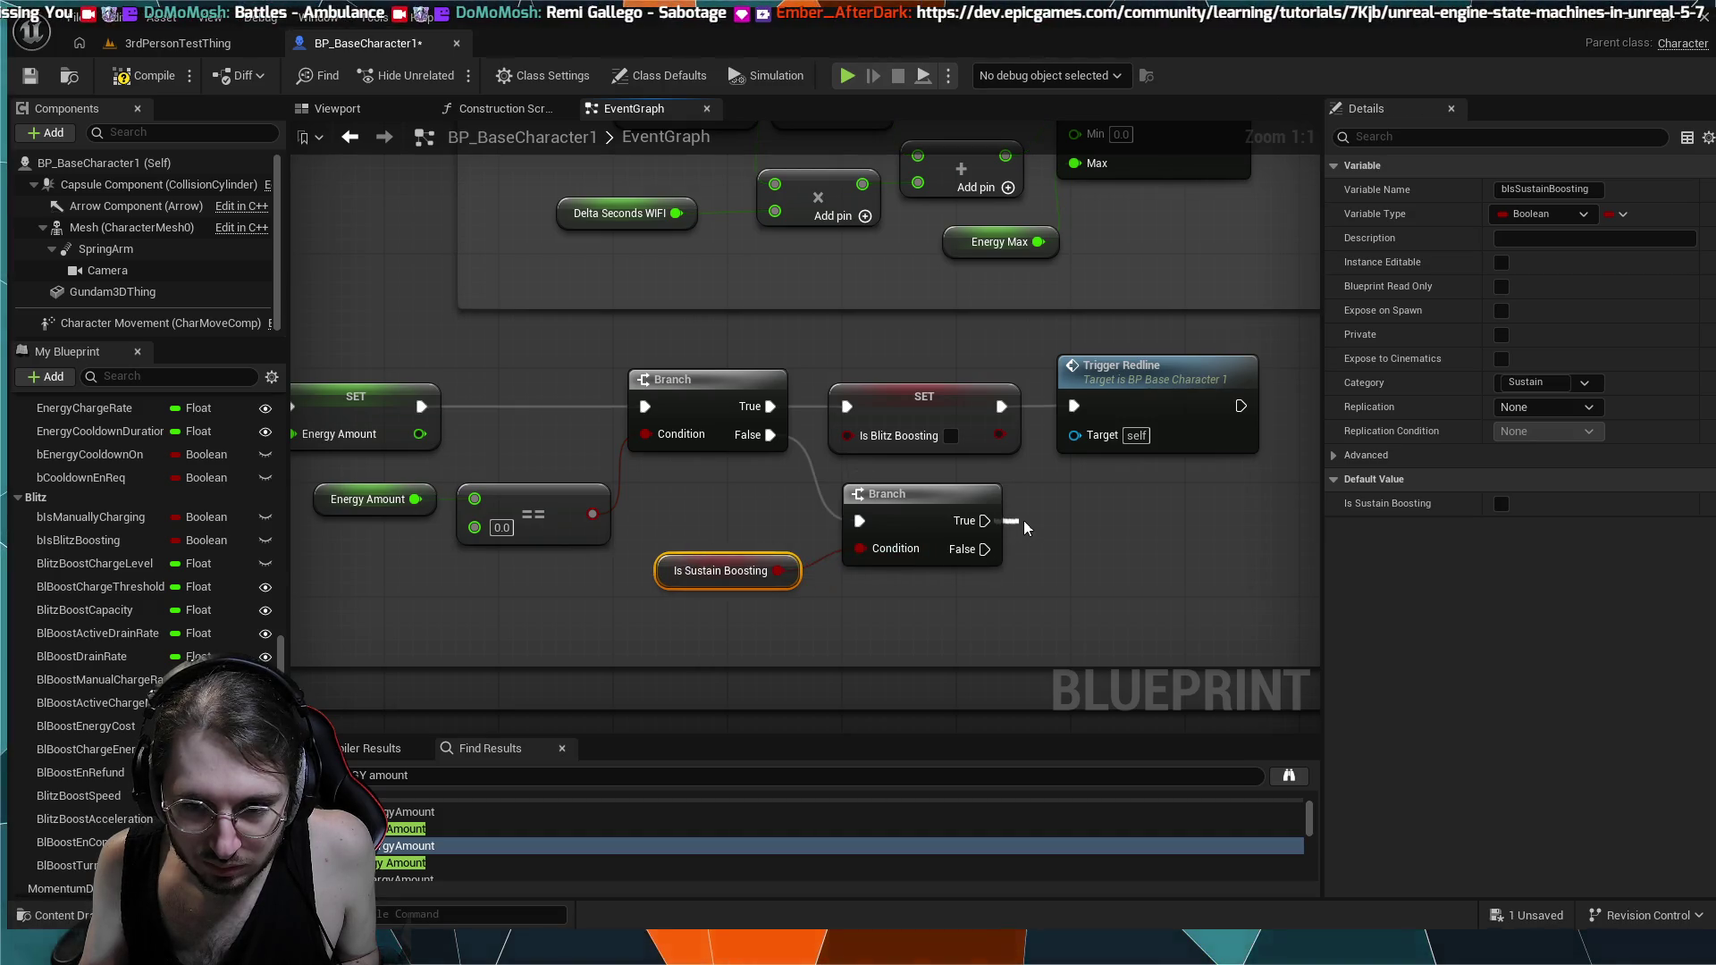
pyautogui.moveTo(1028, 524); pyautogui.dragTo(1028, 525)
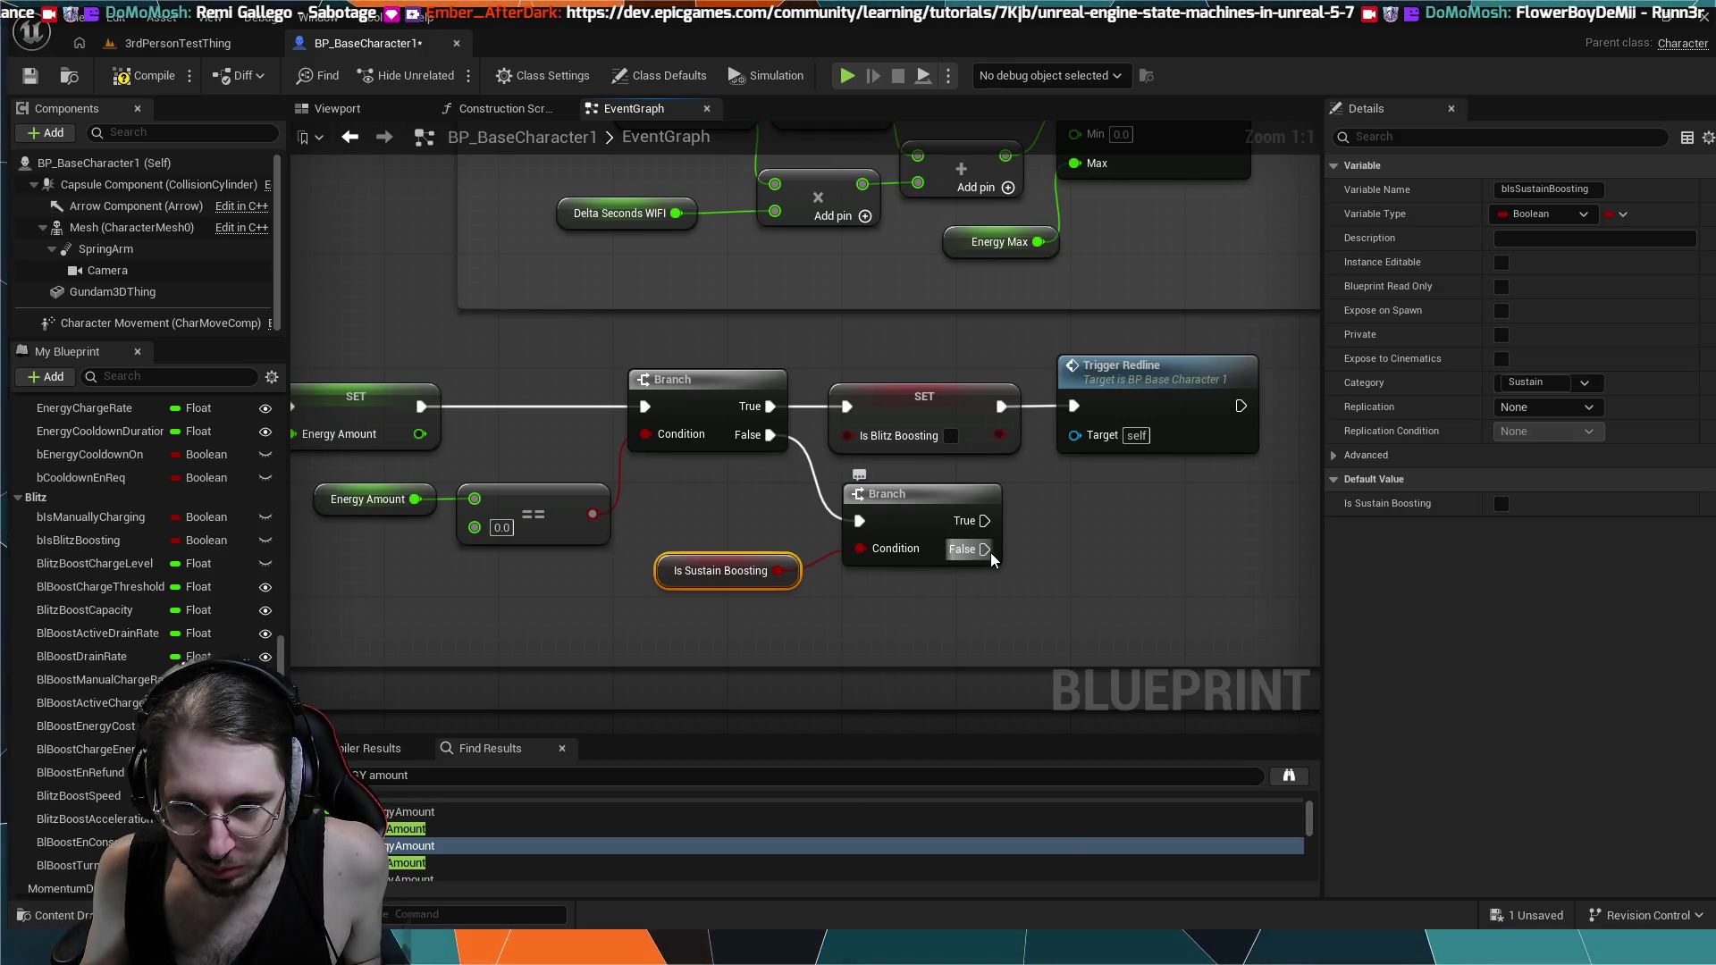
pyautogui.moveTo(984, 521)
pyautogui.mouseDown()
pyautogui.moveTo(1047, 521)
pyautogui.moveTo(899, 591)
pyautogui.moveTo(914, 625)
pyautogui.mouseUp()
pyautogui.hotkey('ctrl', 'v')
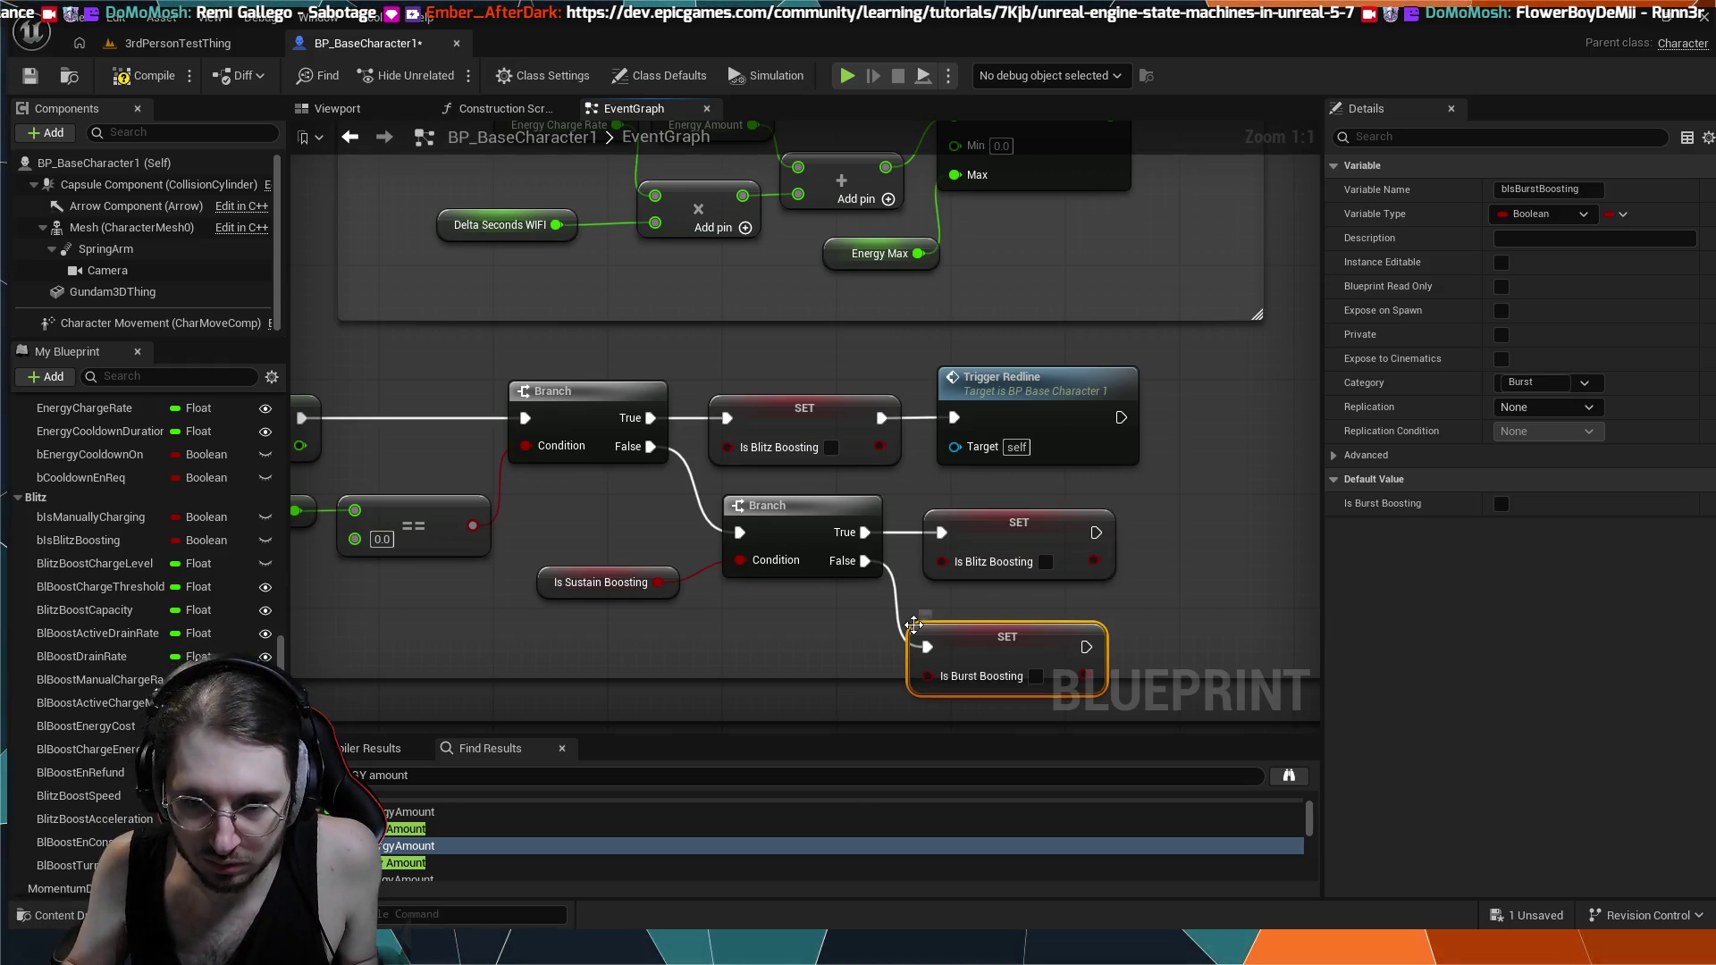
# - Delete the SET Is Burst Boosting node and add a Branch off the Sustain Branch's False output
pyautogui.press('Delete')
pyautogui.moveTo(879, 564); pyautogui.dragTo(928, 626)
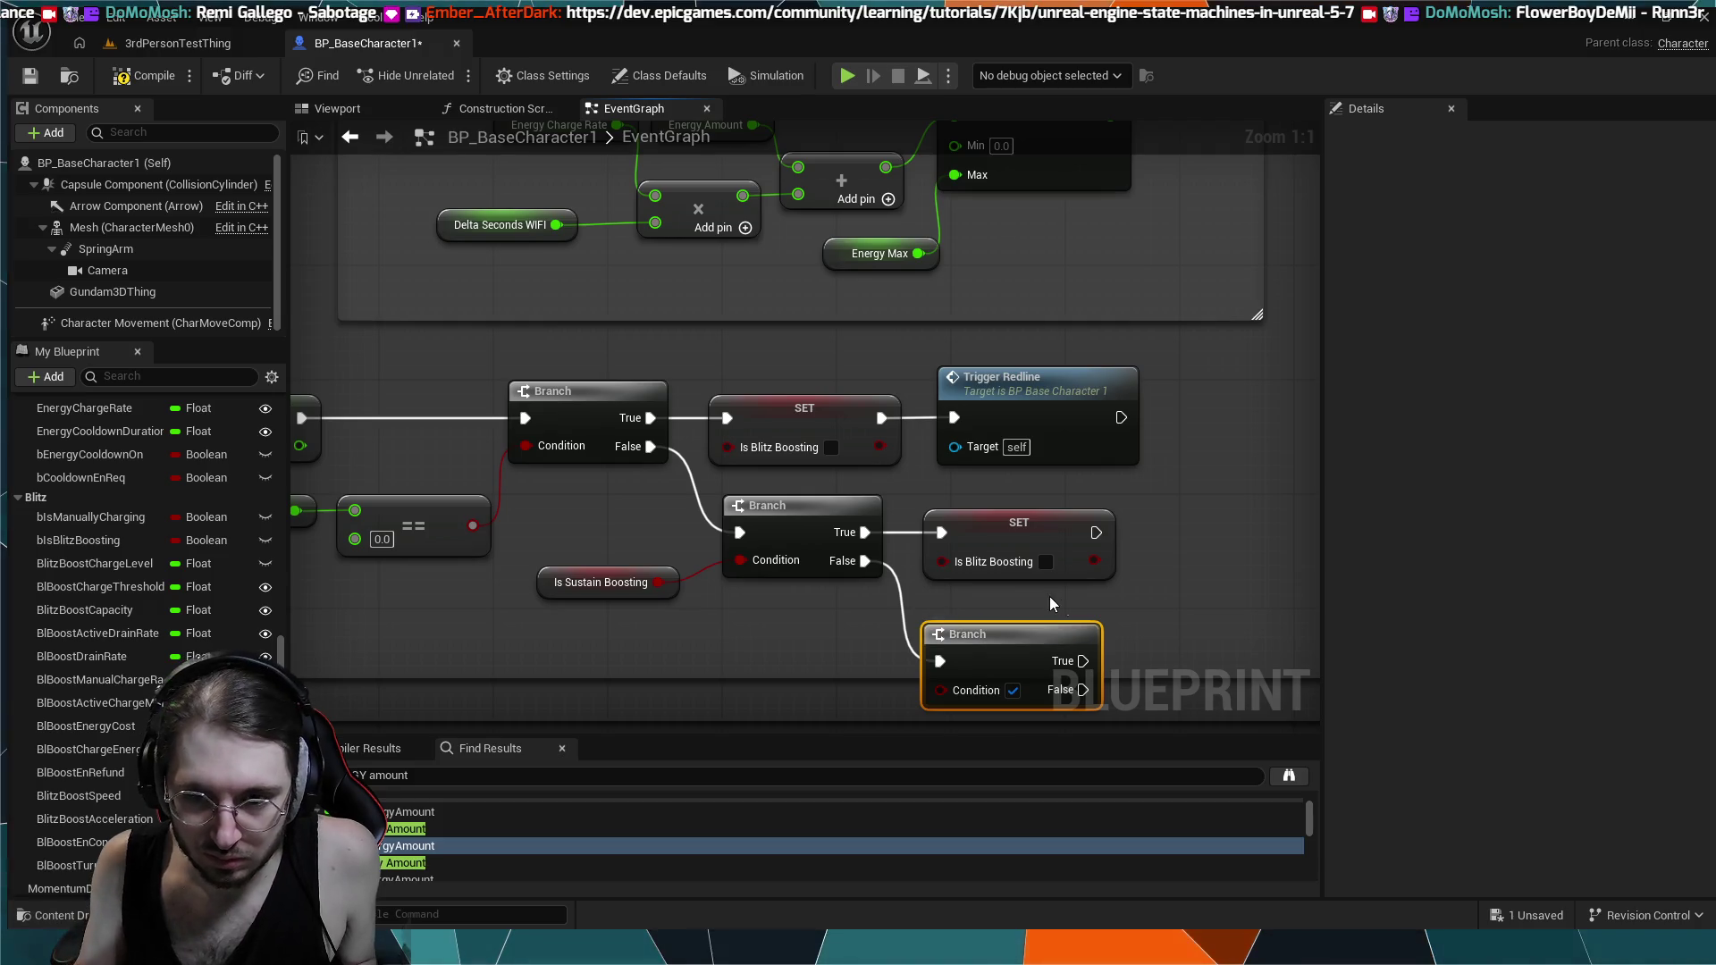
pyautogui.moveTo(1046, 630); pyautogui.dragTo(1066, 608)
# - Extend the comment frame down to enclose the new Branch node
pyautogui.scroll(-1, 1066, 608)
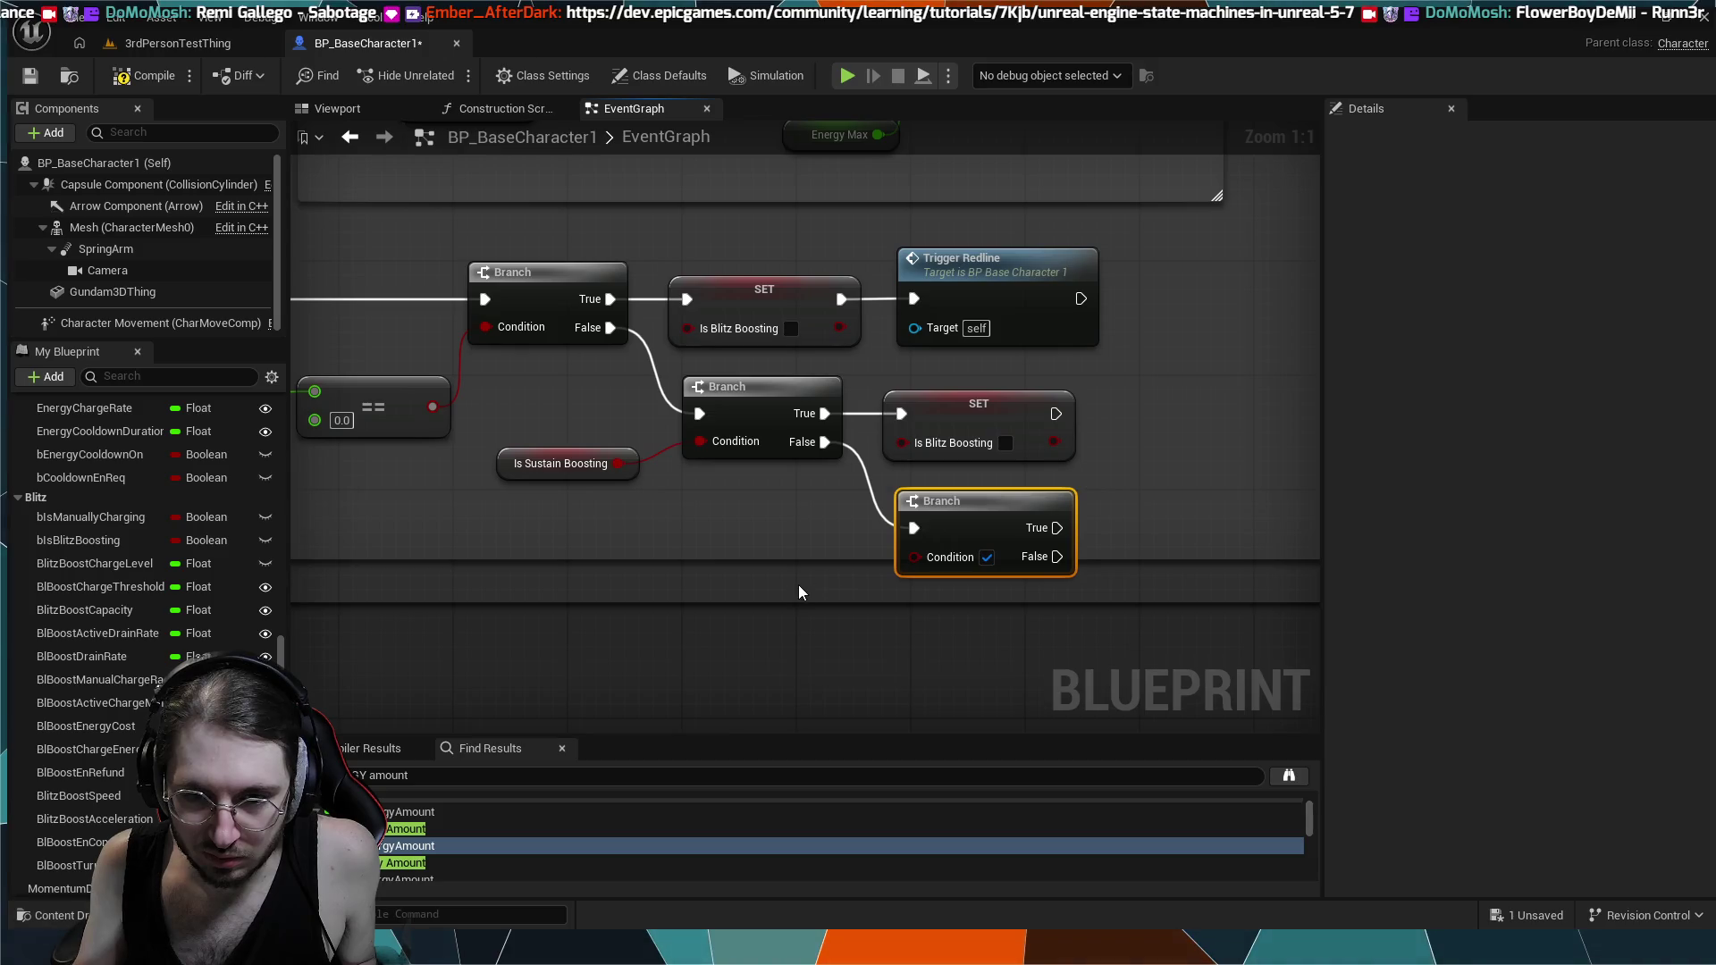
pyautogui.scroll(-2, 1001, 559)
pyautogui.scroll(-3, 850, 559)
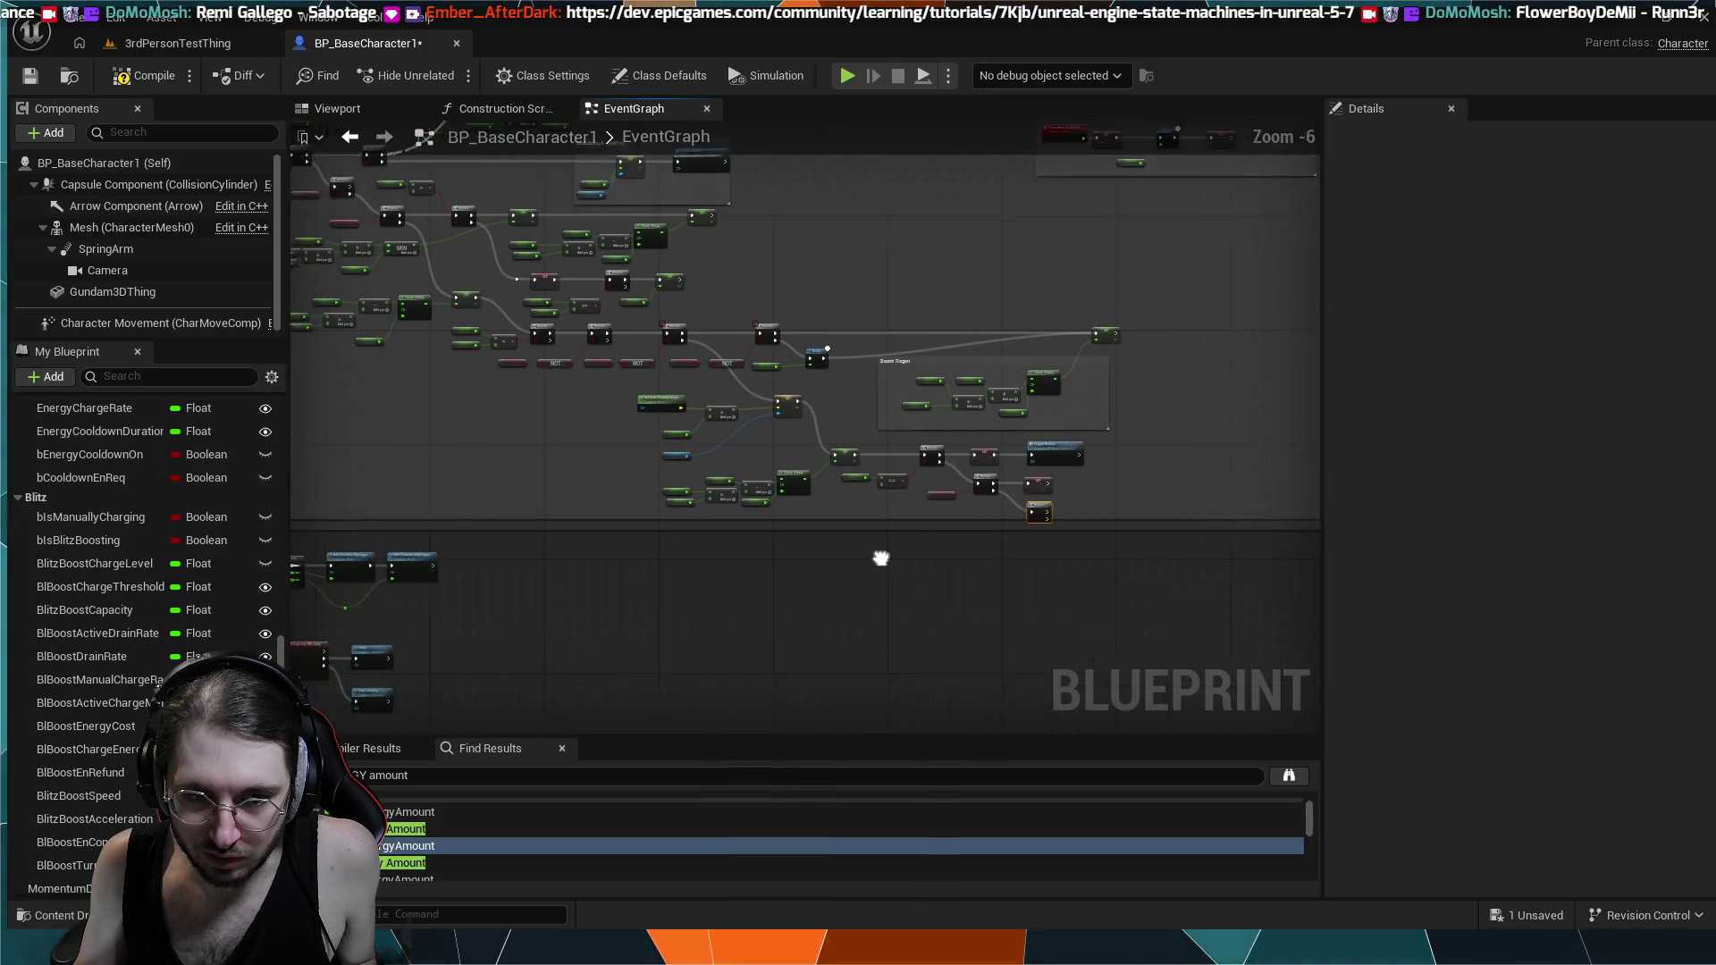
pyautogui.moveTo(854, 491); pyautogui.dragTo(935, 492)
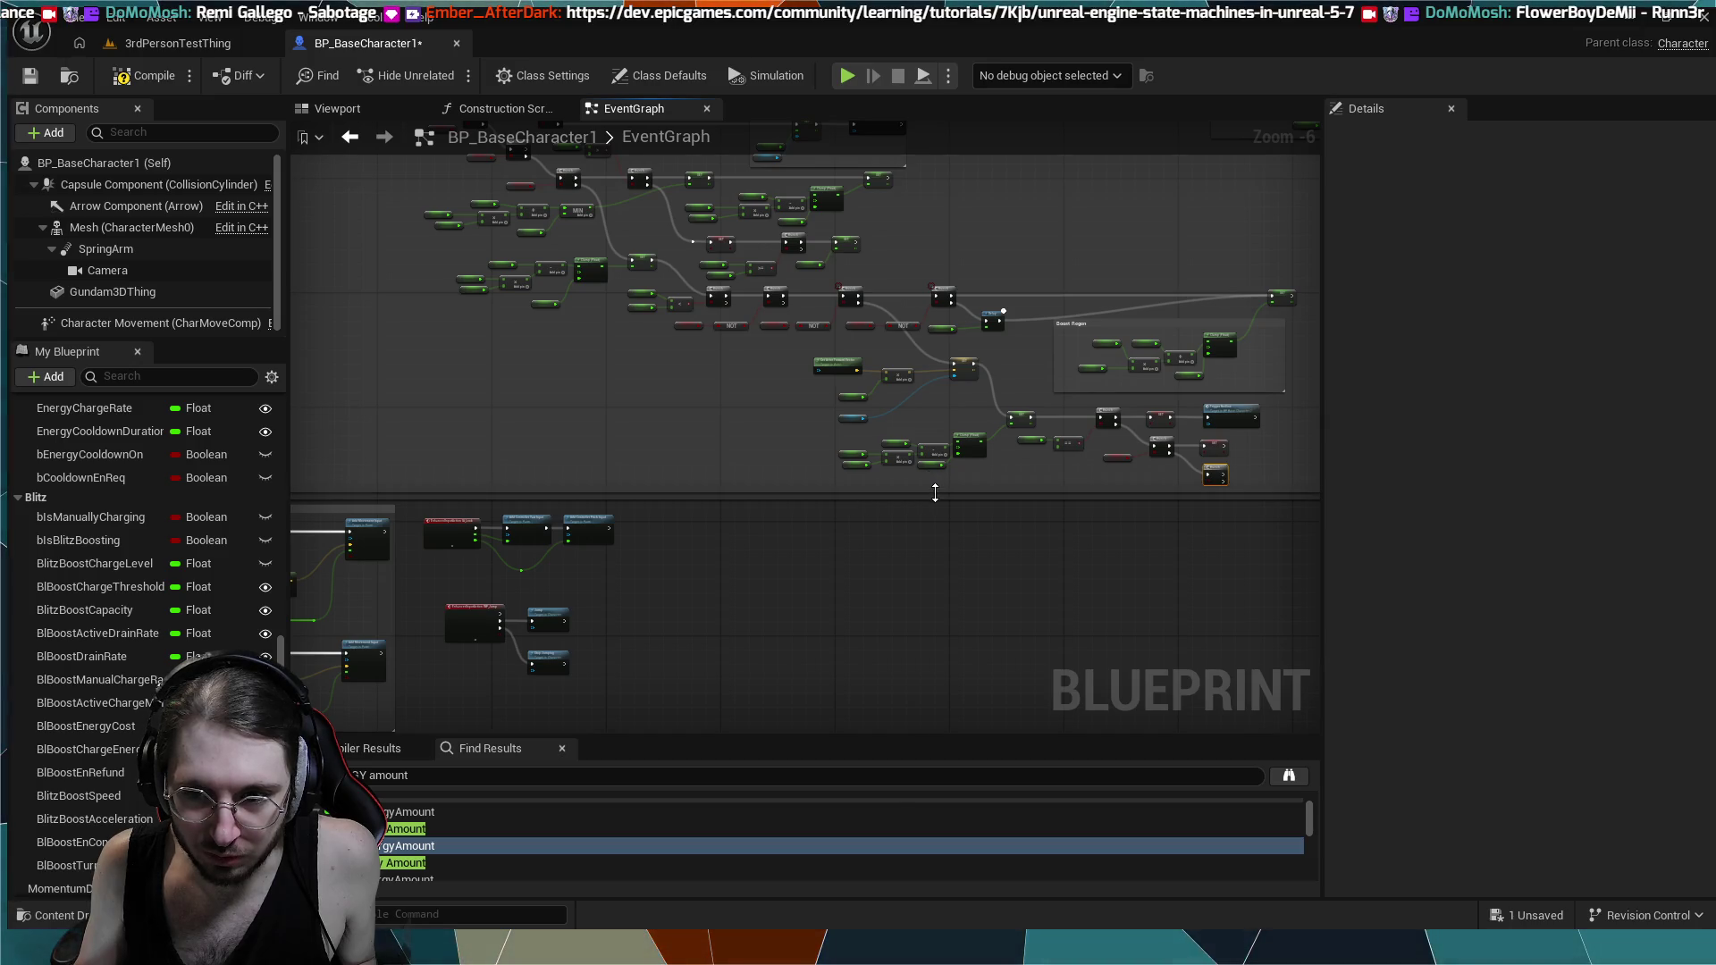
# - Wire Is Burst Boosting into the new Branch's Condition input
pyautogui.scroll(5, 806, 437)
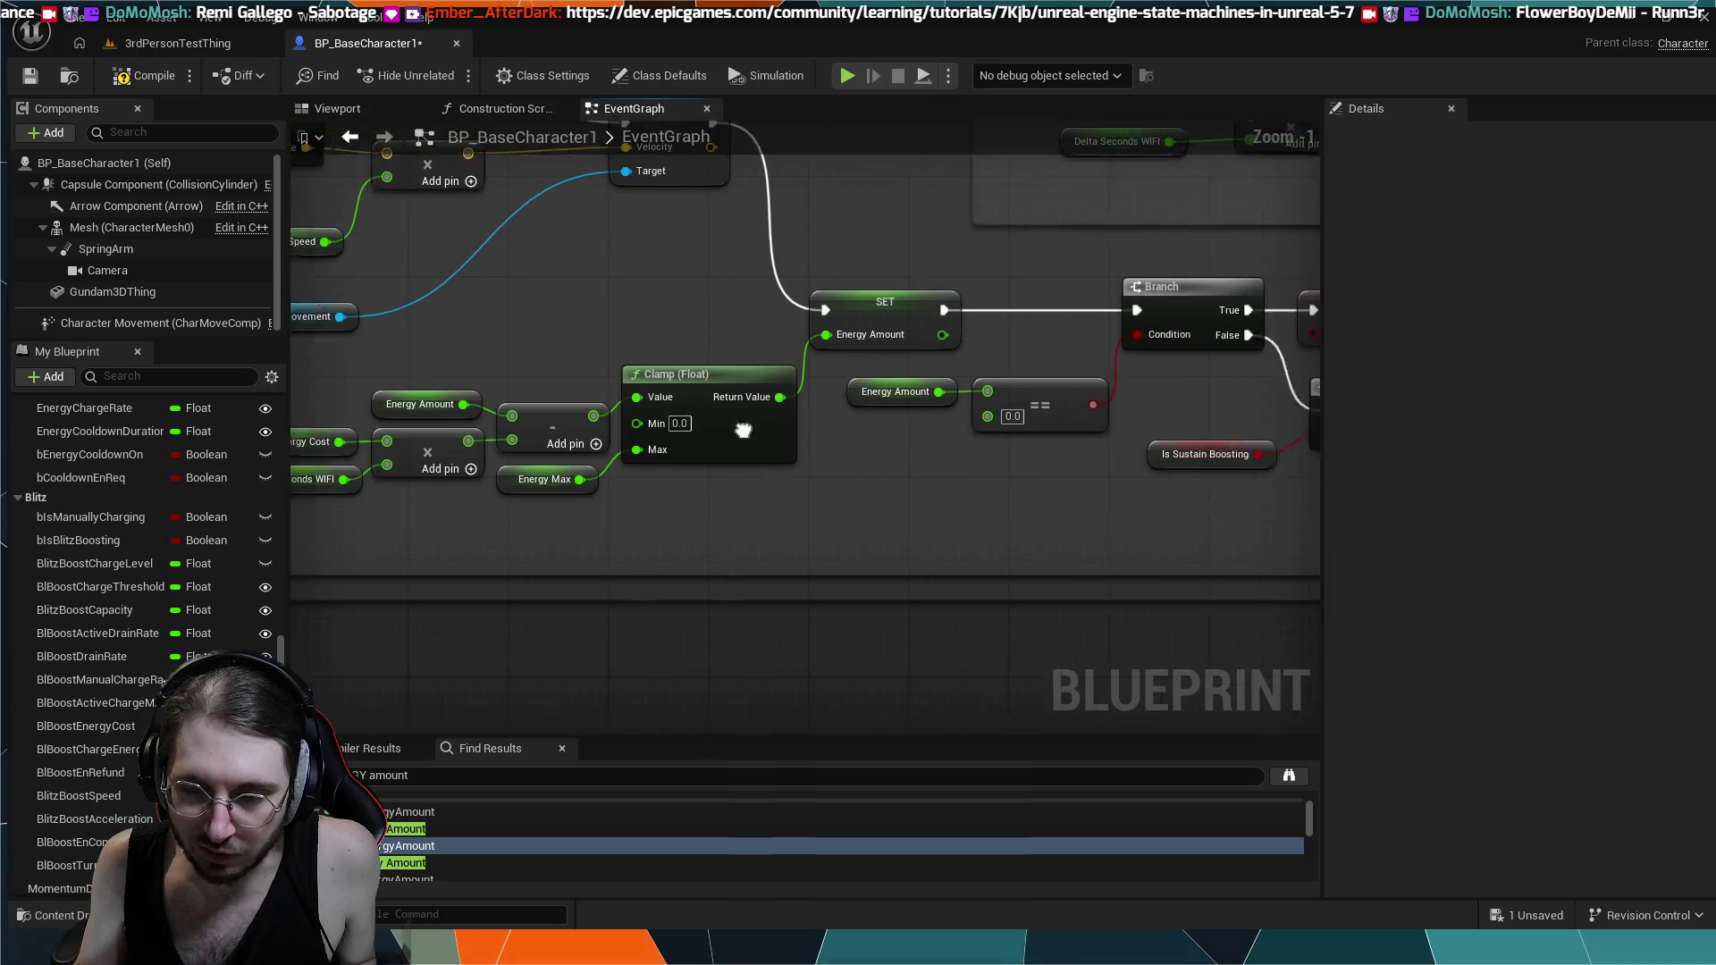
pyautogui.click(956, 496)
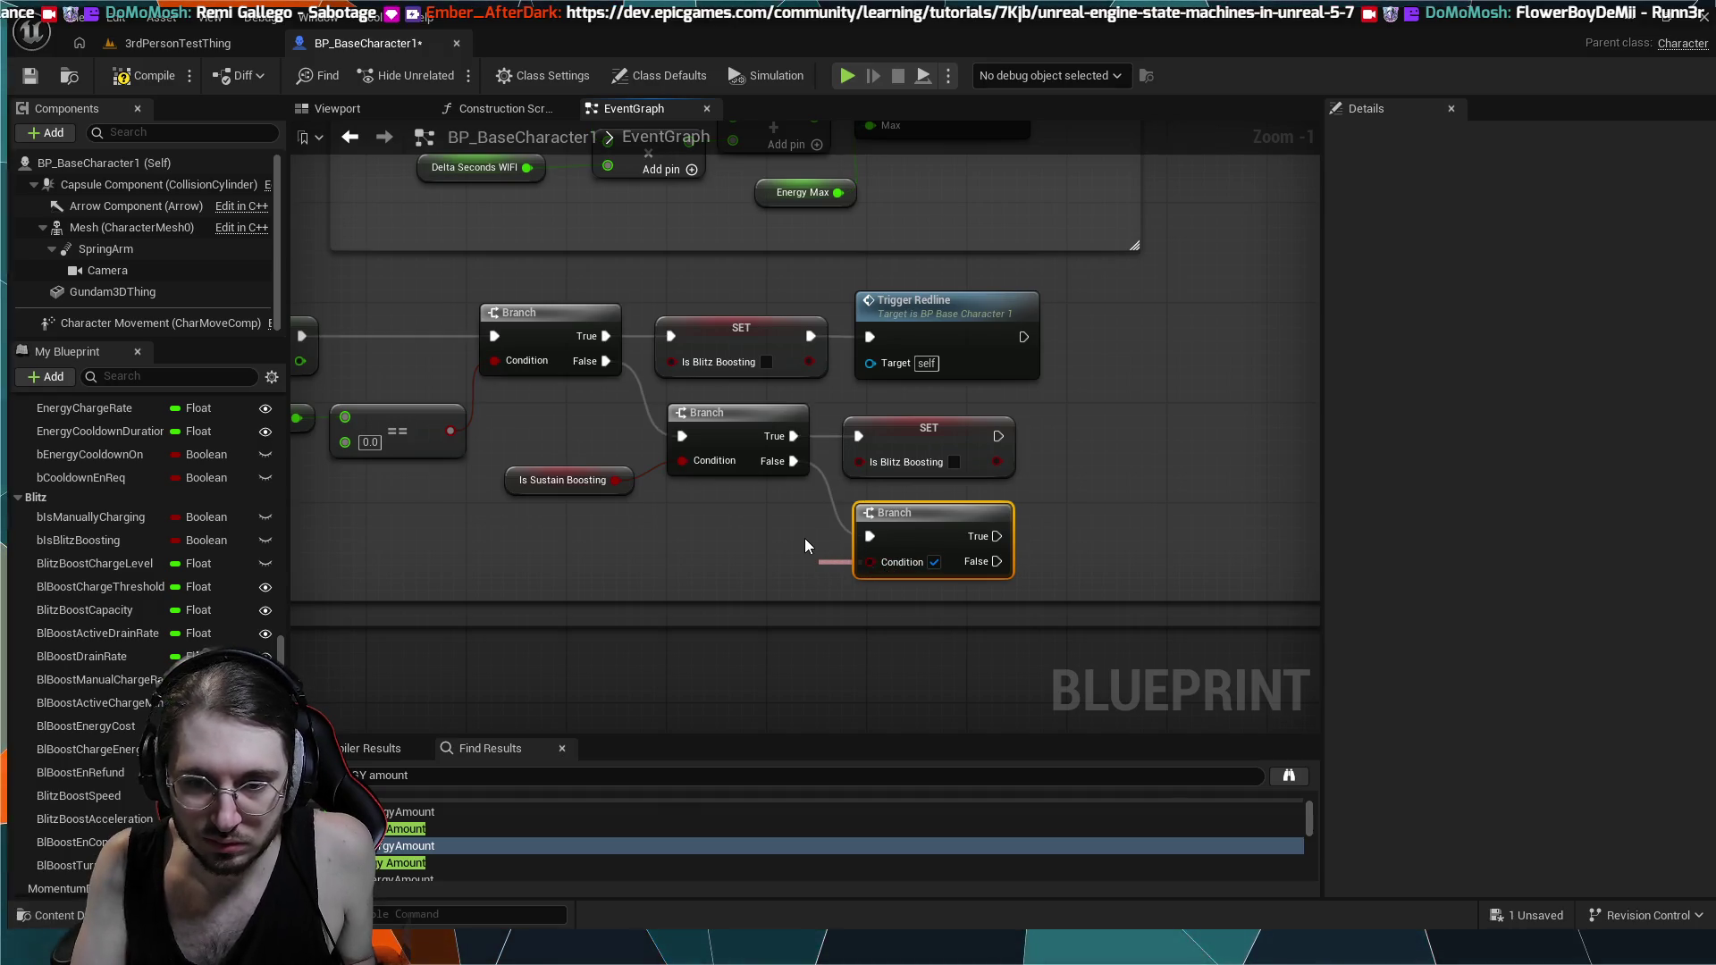
pyautogui.moveTo(806, 541)
pyautogui.mouseDown()
pyautogui.moveTo(811, 555)
pyautogui.moveTo(771, 556)
pyautogui.mouseUp()
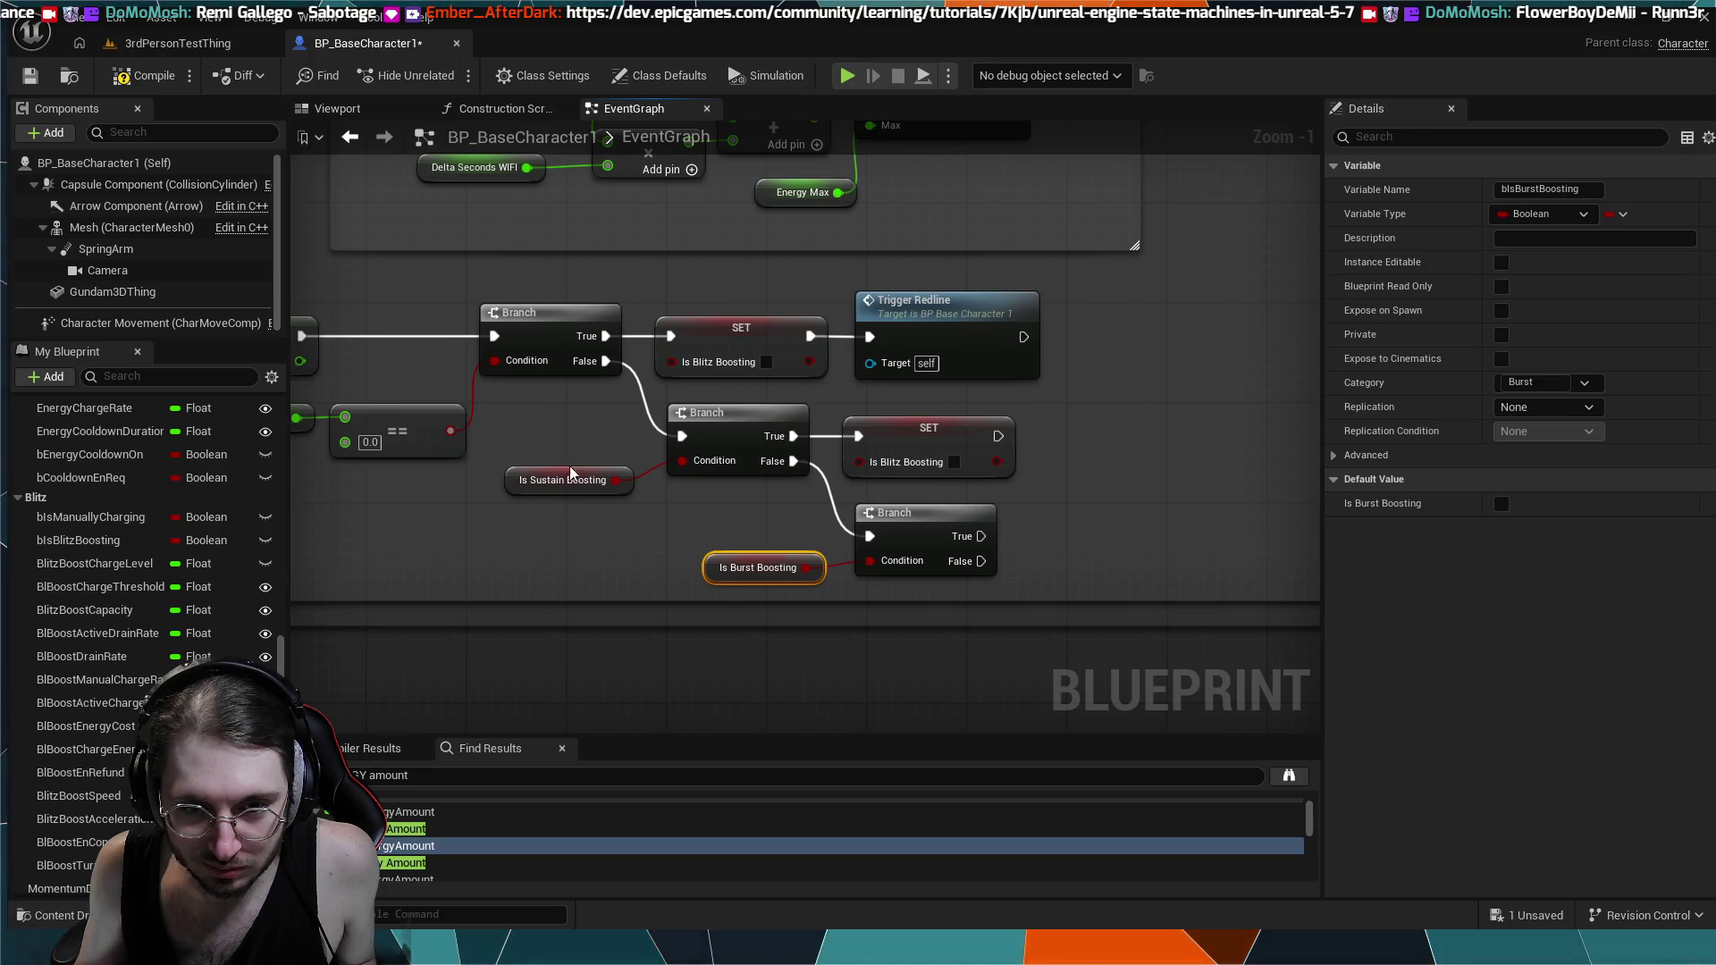
# - Connect the Burst Branch's True output to a pasted SET Is Blitz Boosting node, aligned with it
pyautogui.moveTo(580, 481); pyautogui.dragTo(590, 481)
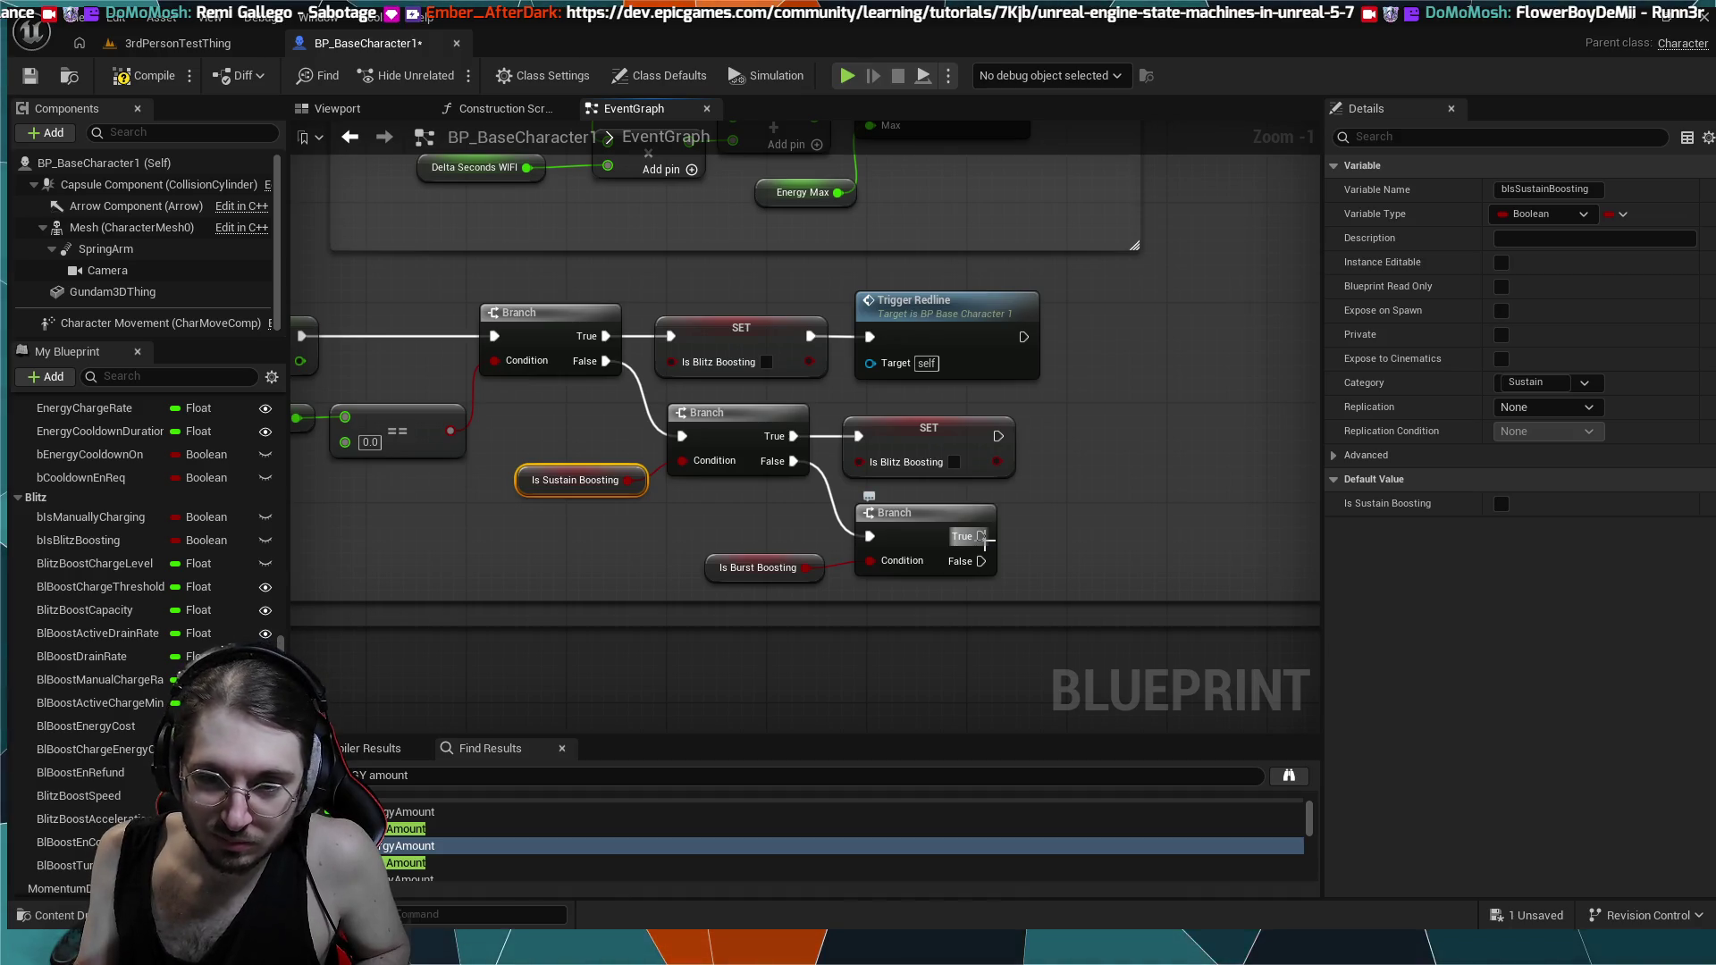
pyautogui.moveTo(982, 536); pyautogui.dragTo(1032, 538)
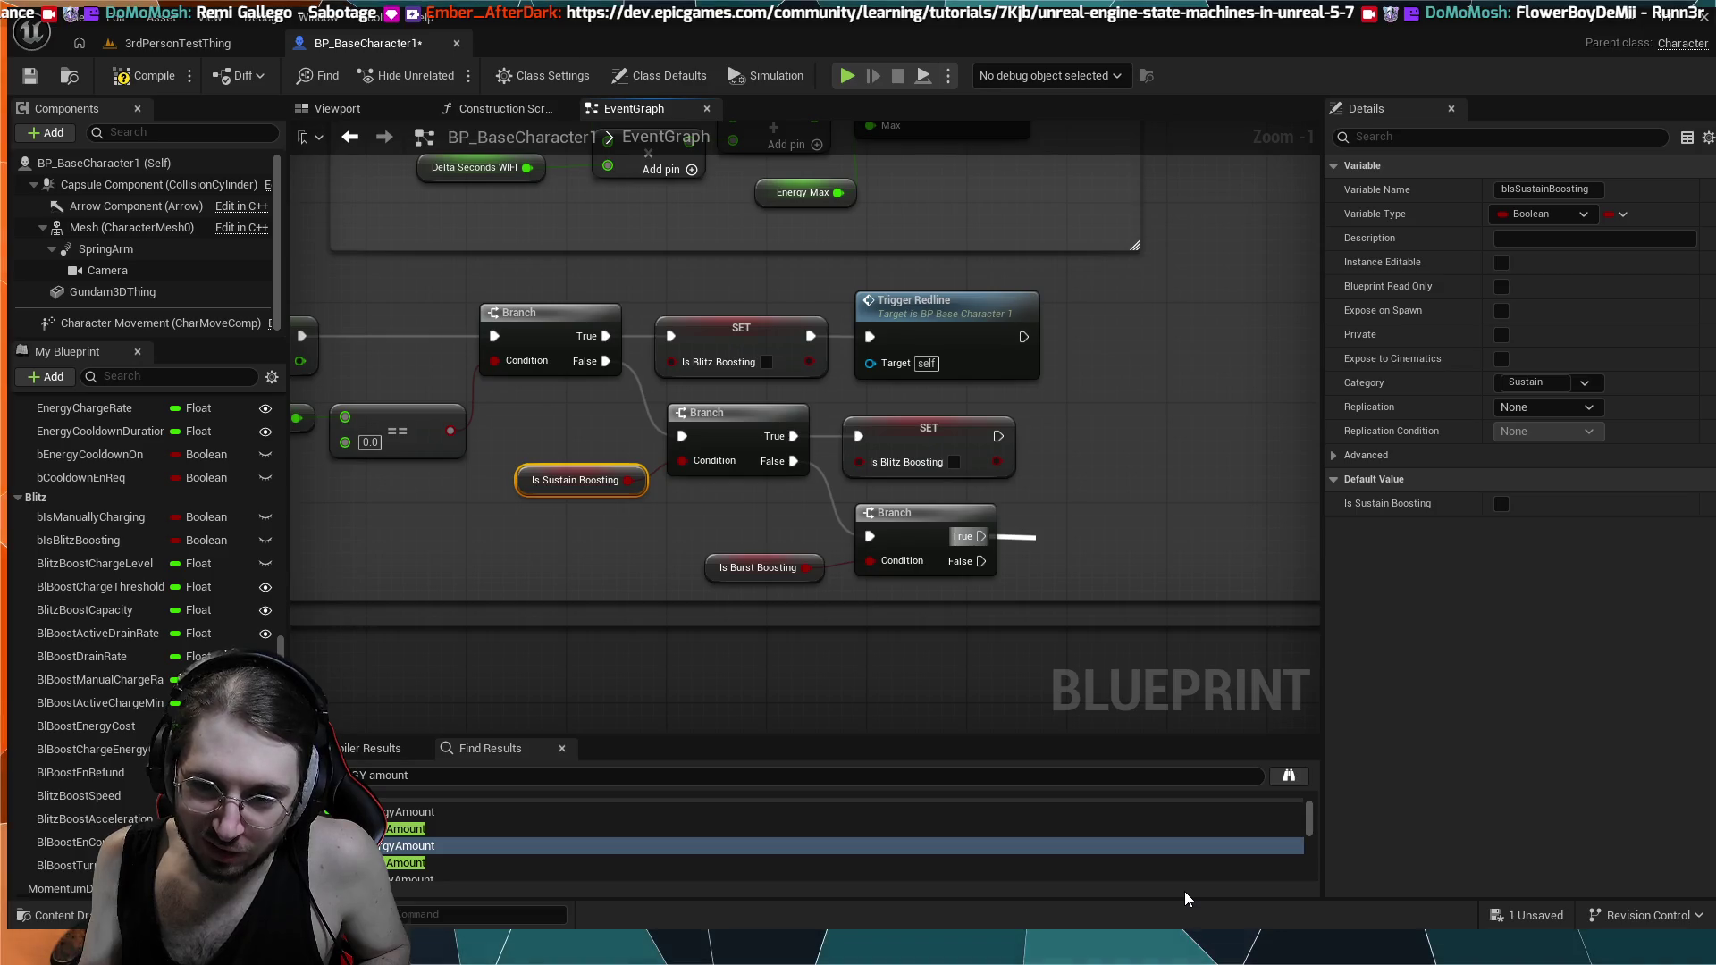
pyautogui.hotkey('ctrl', 'v')
pyautogui.moveTo(1085, 541); pyautogui.dragTo(1086, 528)
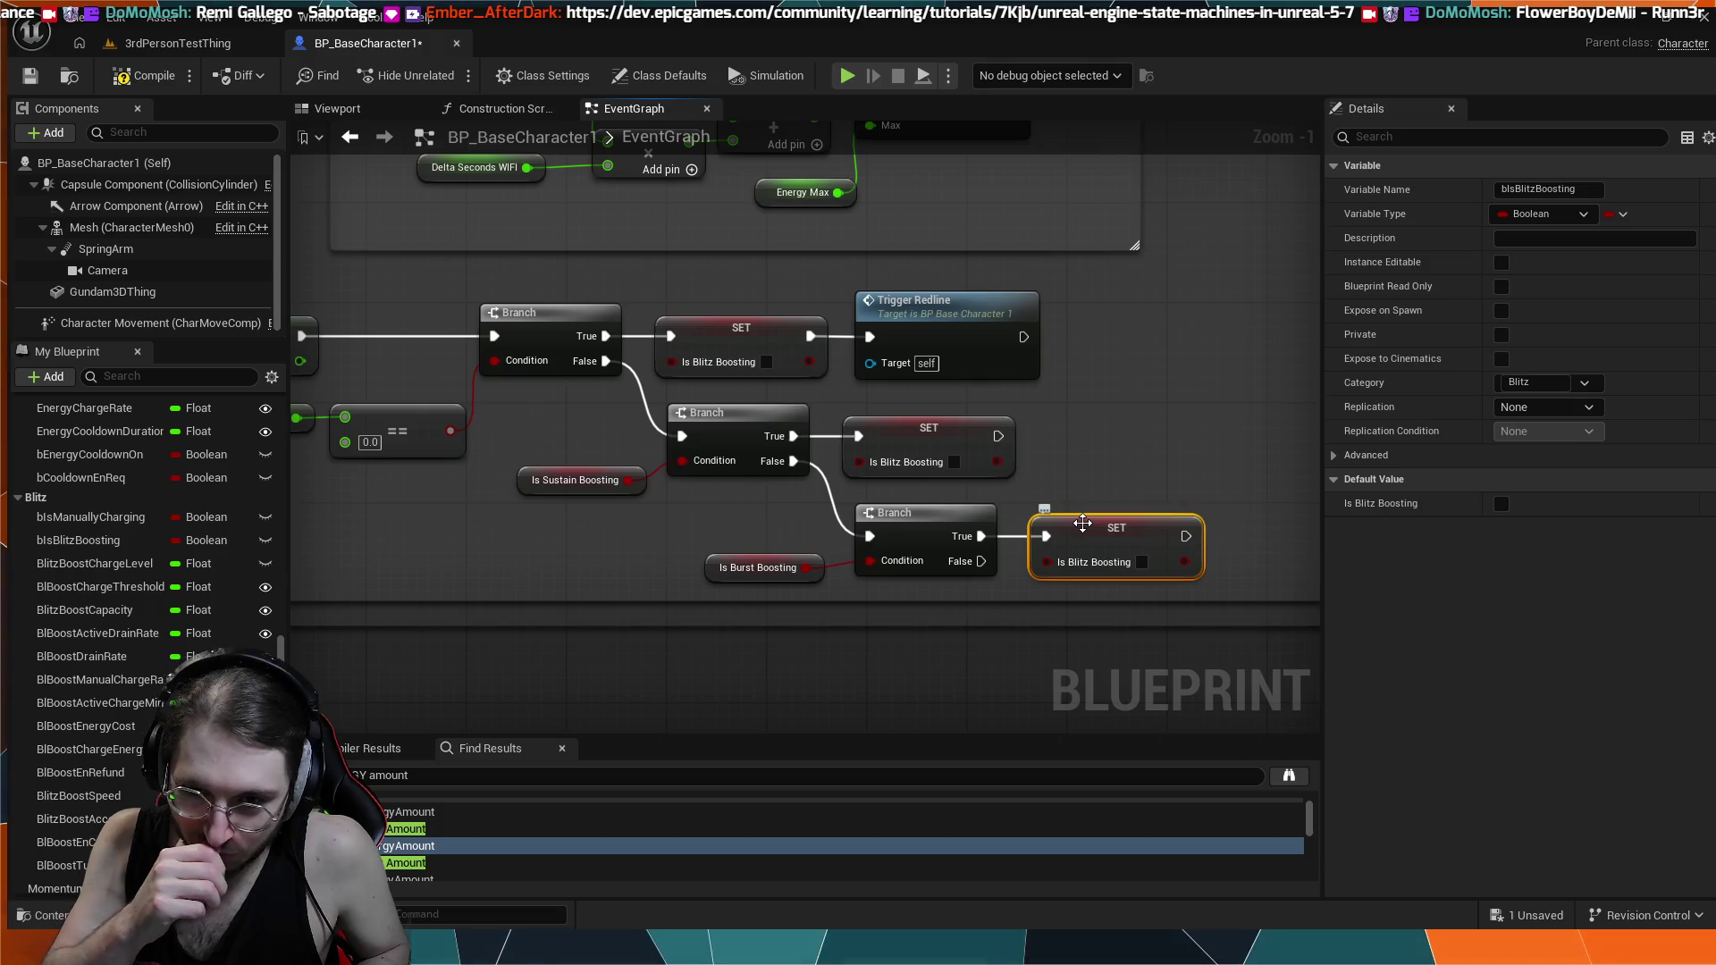
pyautogui.scroll(-1, 1102, 438)
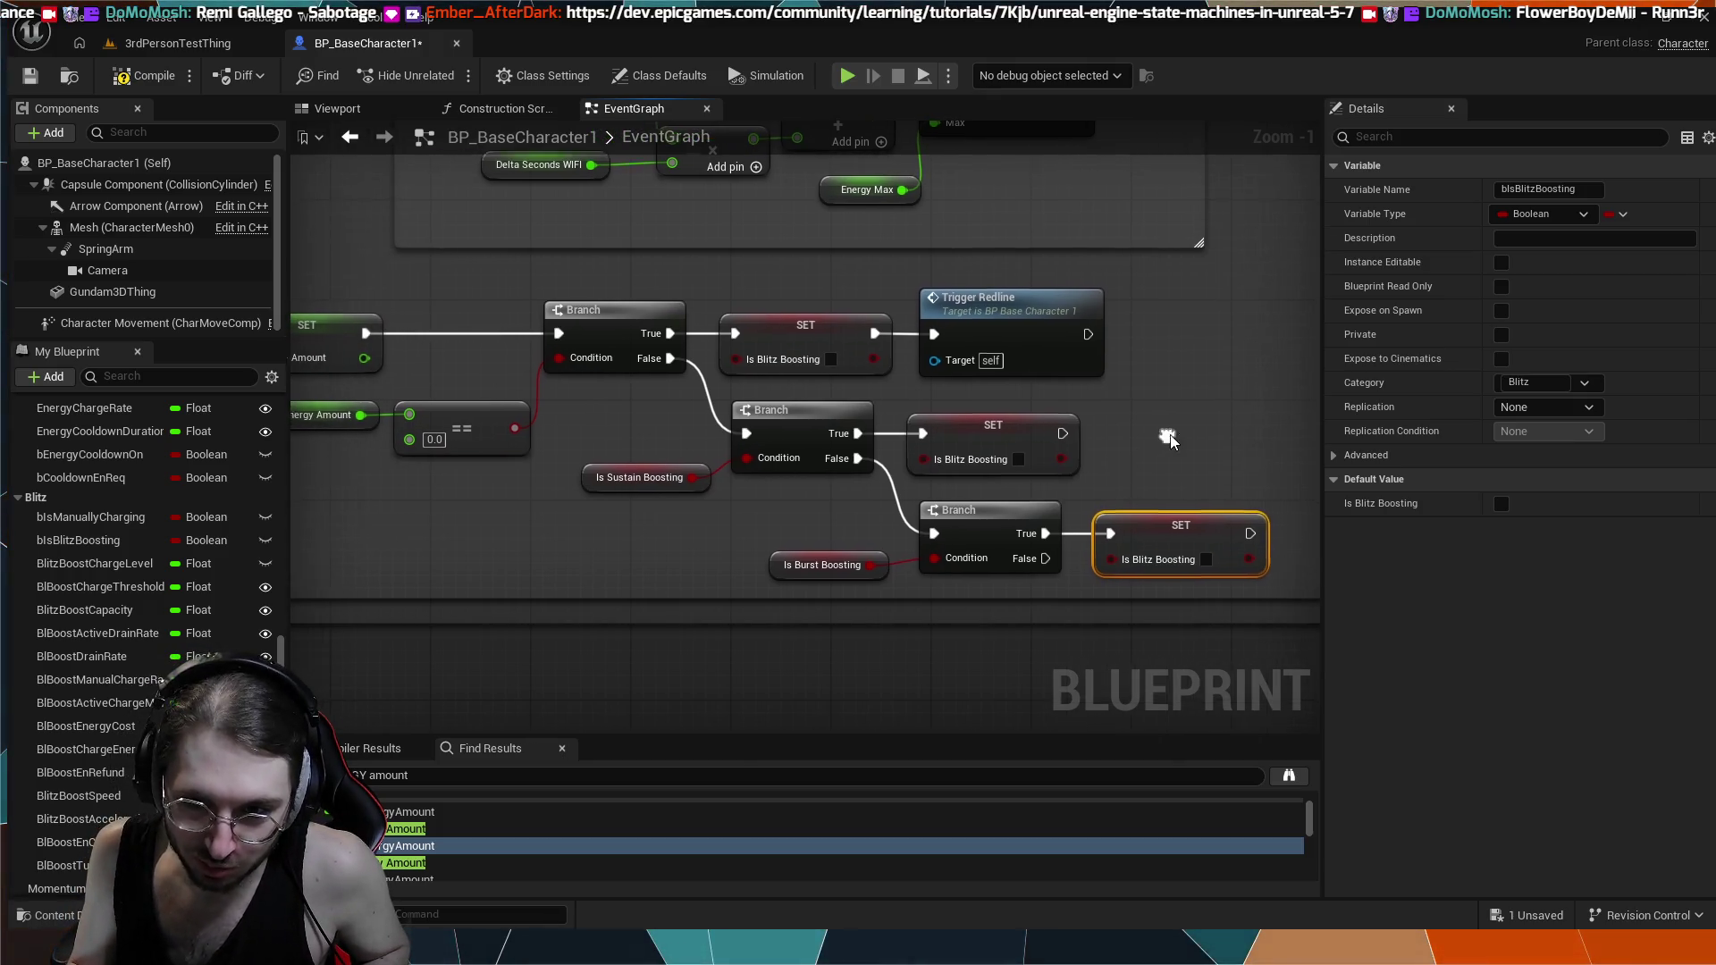
pyautogui.scroll(-2, 878, 504)
pyautogui.moveTo(785, 529)
pyautogui.mouseDown()
pyautogui.moveTo(917, 580)
pyautogui.moveTo(885, 679)
pyautogui.moveTo(928, 778)
pyautogui.mouseUp()
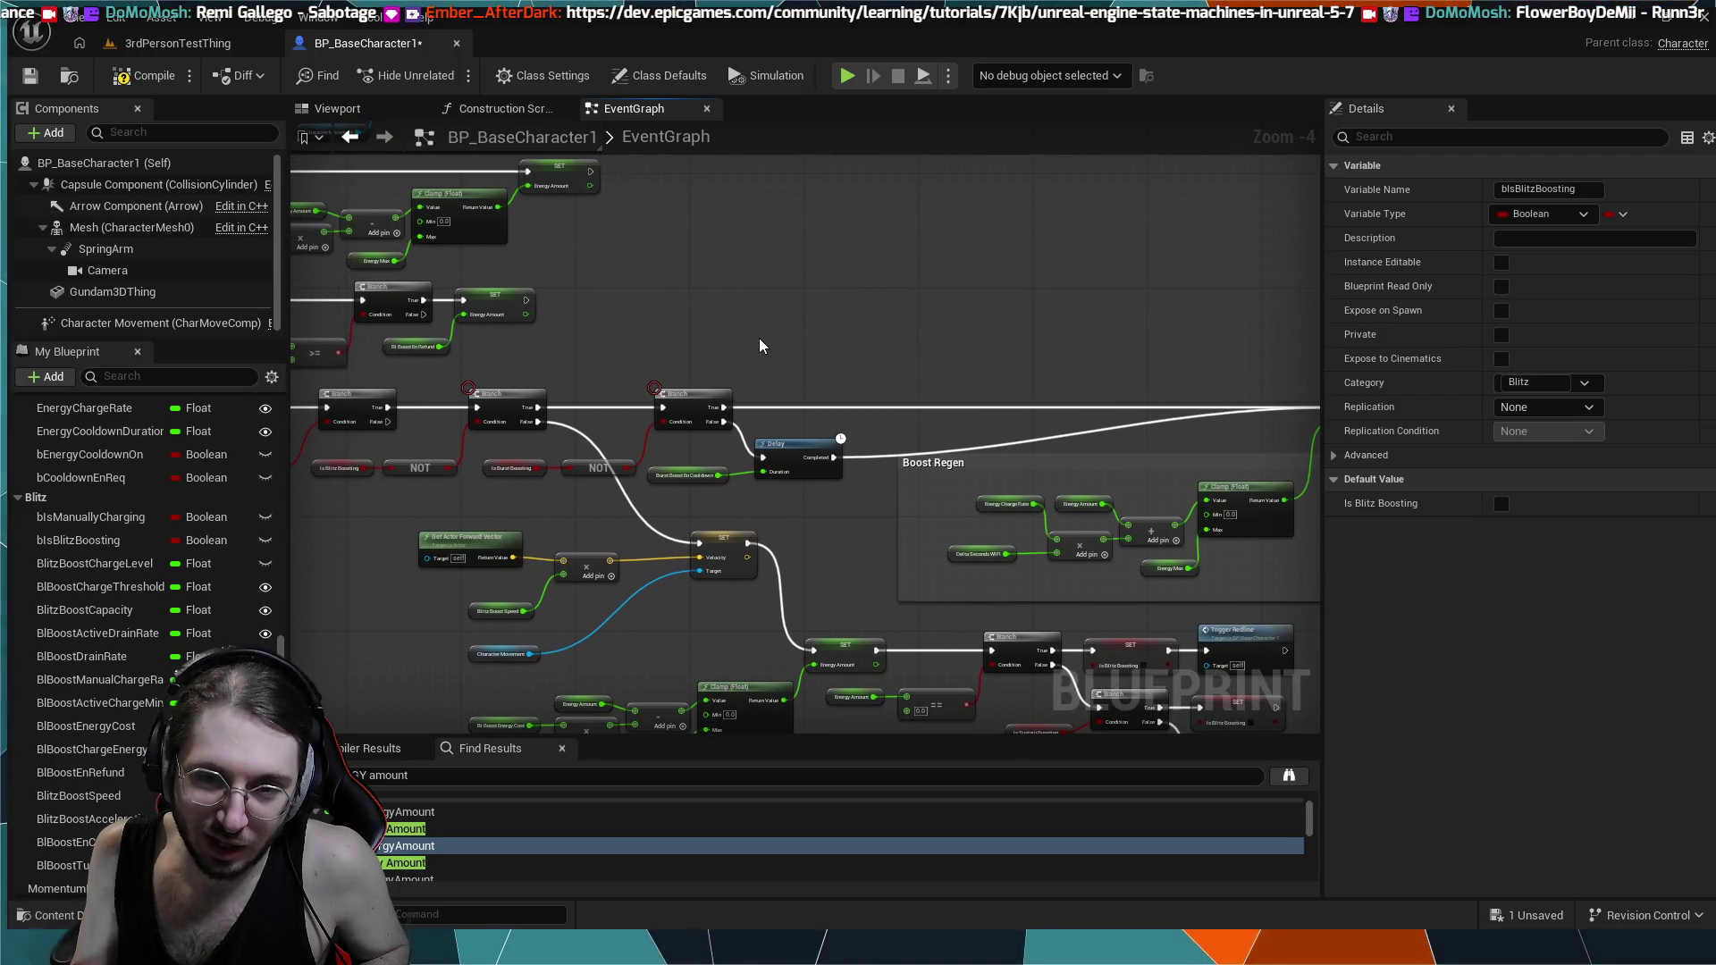
# - Start a Play-in-Editor test of the 3rdPersonTestThing level
pyautogui.moveTo(754, 335)
pyautogui.mouseDown()
pyautogui.moveTo(878, 274)
pyautogui.moveTo(927, 295)
pyautogui.moveTo(1028, 393)
pyautogui.mouseUp()
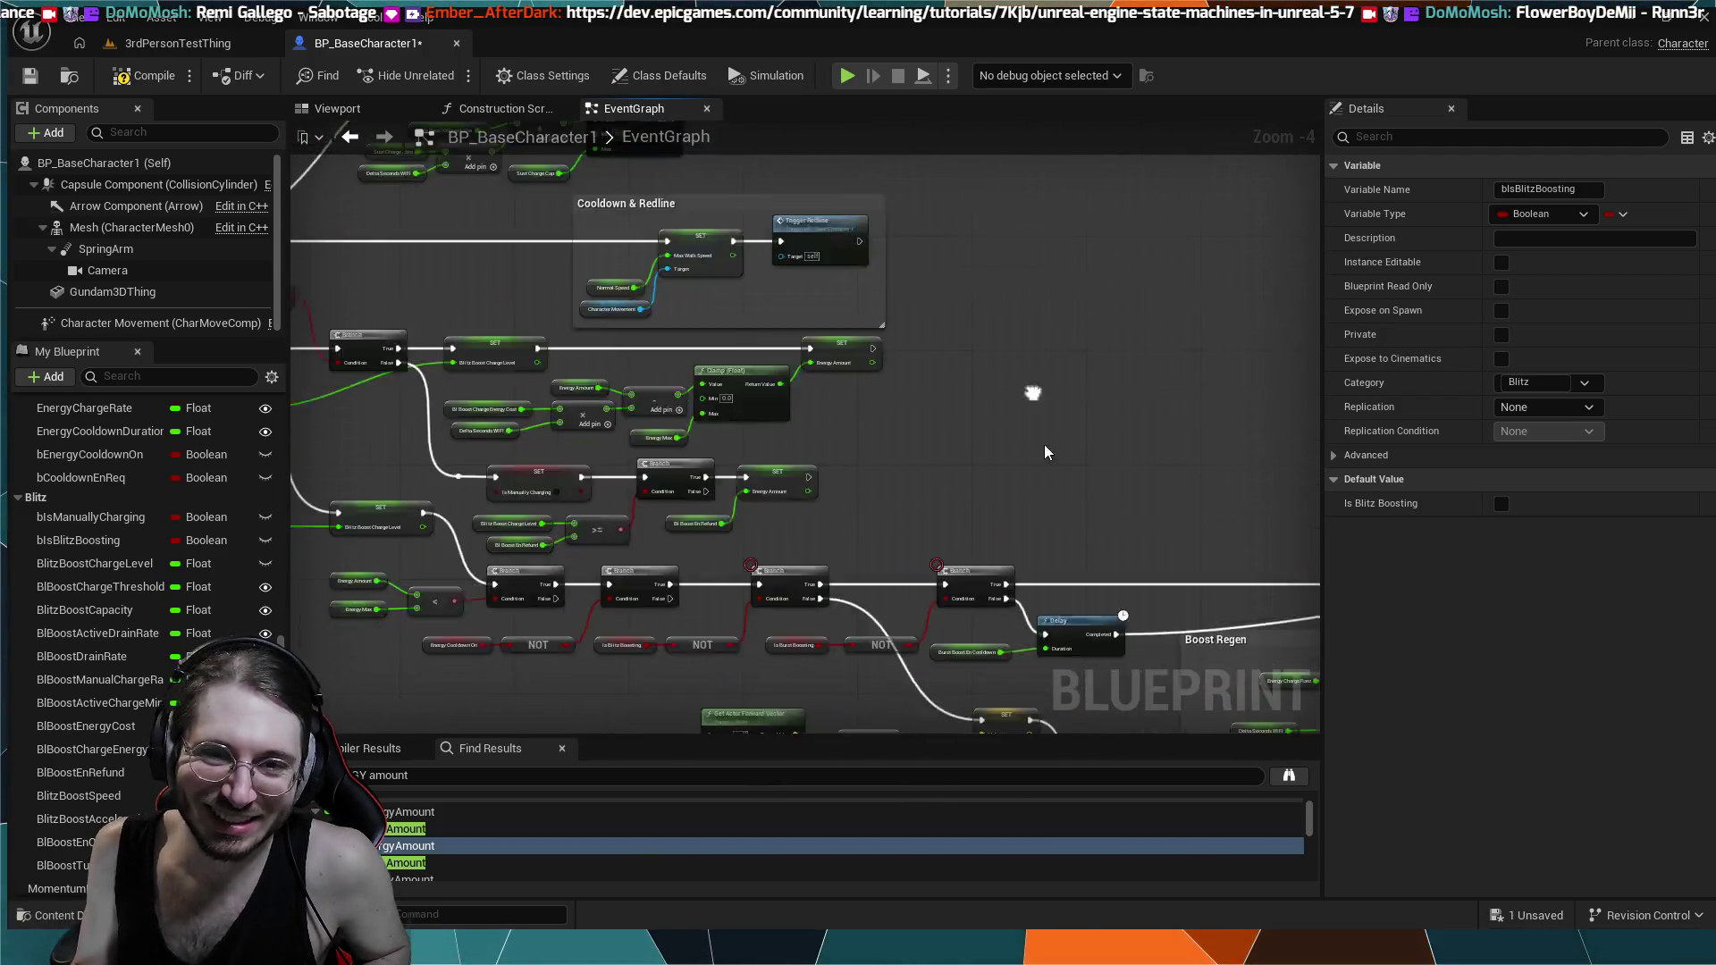
pyautogui.click(205, 45)
pyautogui.click(454, 75)
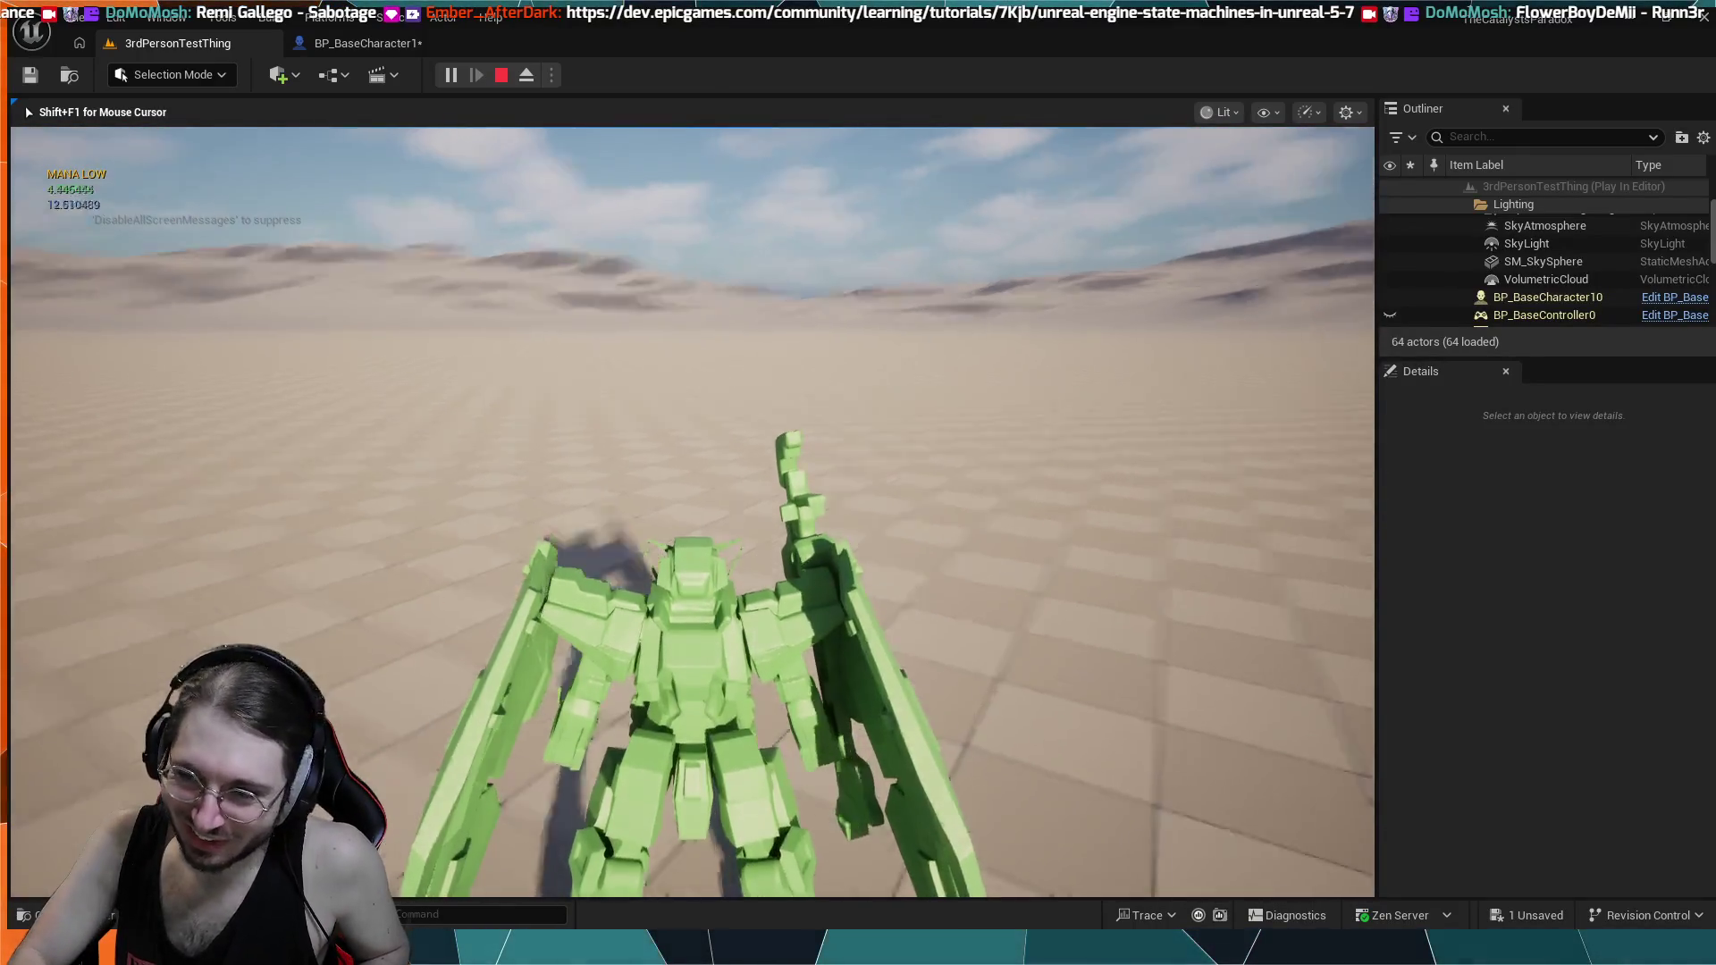
# - Stop the play session, review BP_BaseCharacter1's variable list, then return to the level editor
pyautogui.press('Escape')
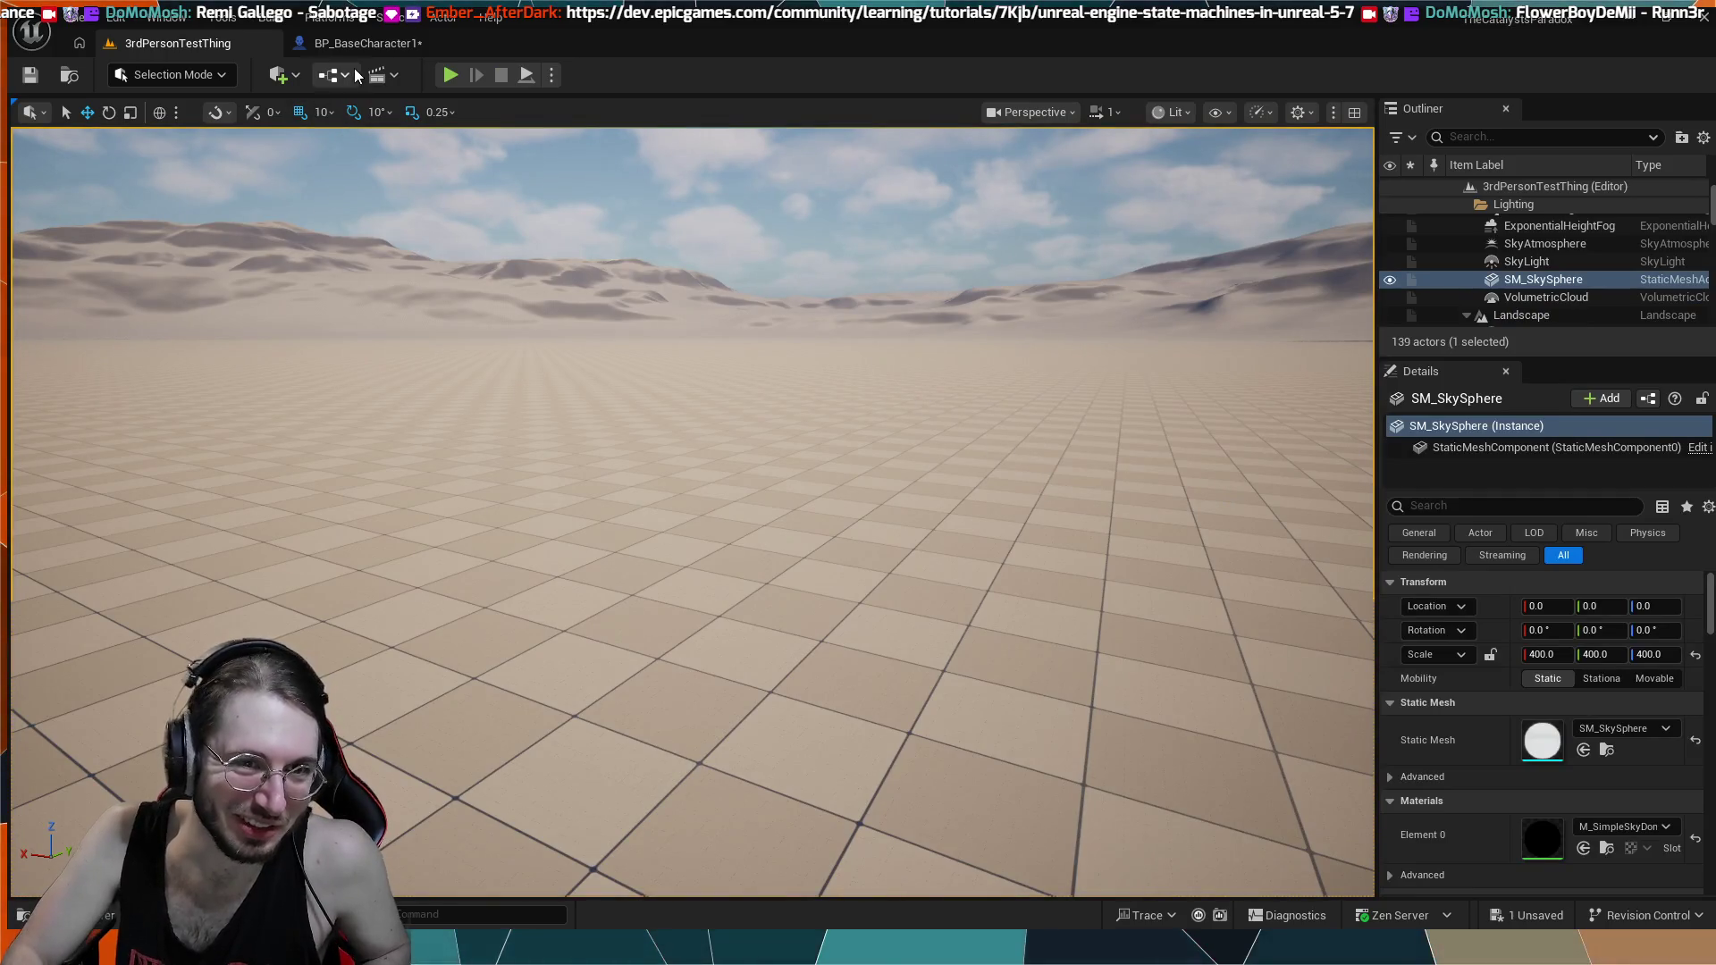
pyautogui.click(366, 44)
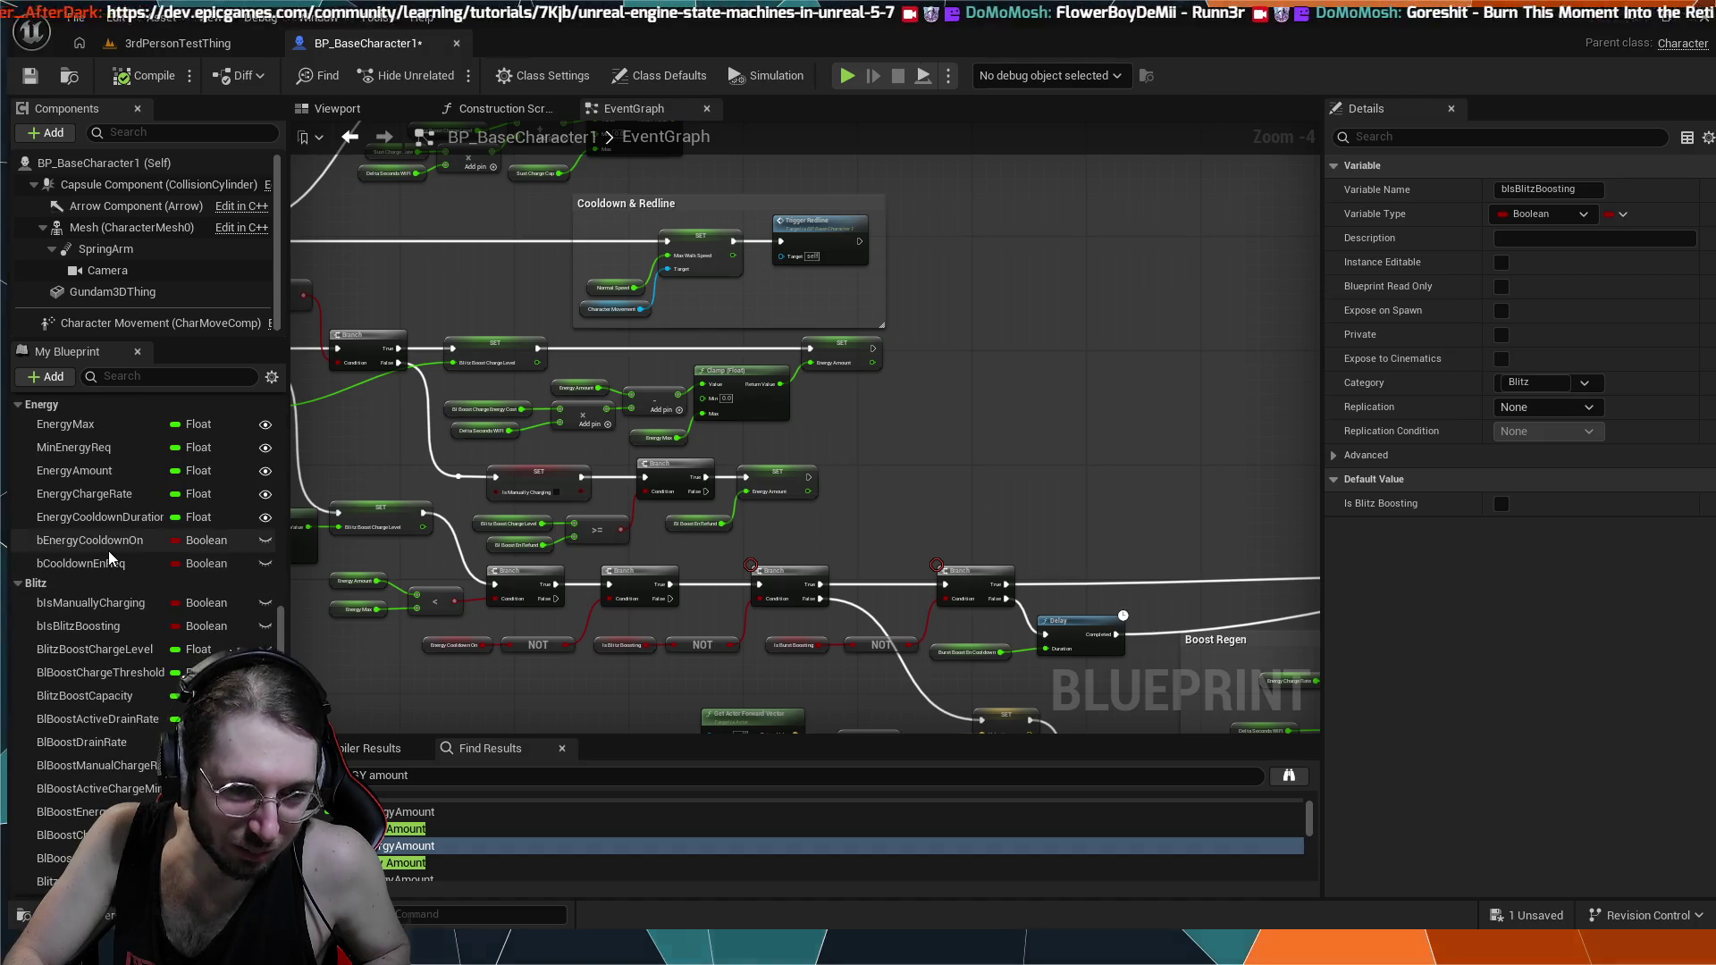
pyautogui.scroll(5, 103, 534)
pyautogui.scroll(4, 104, 534)
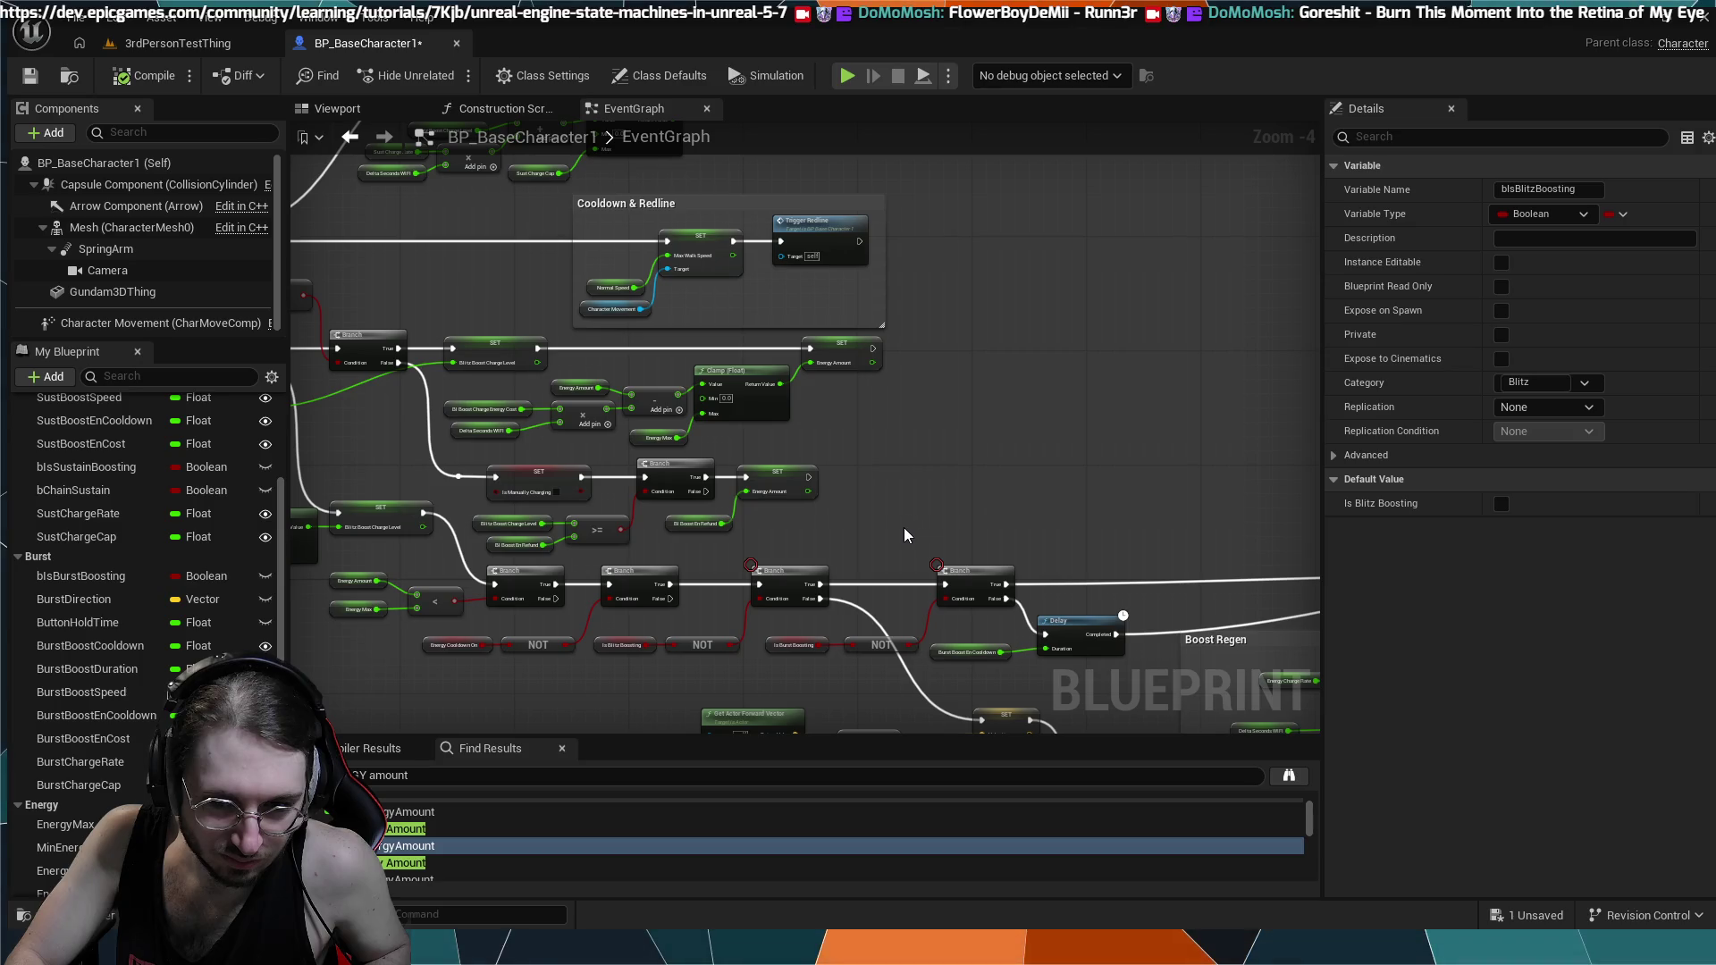
pyautogui.click(178, 43)
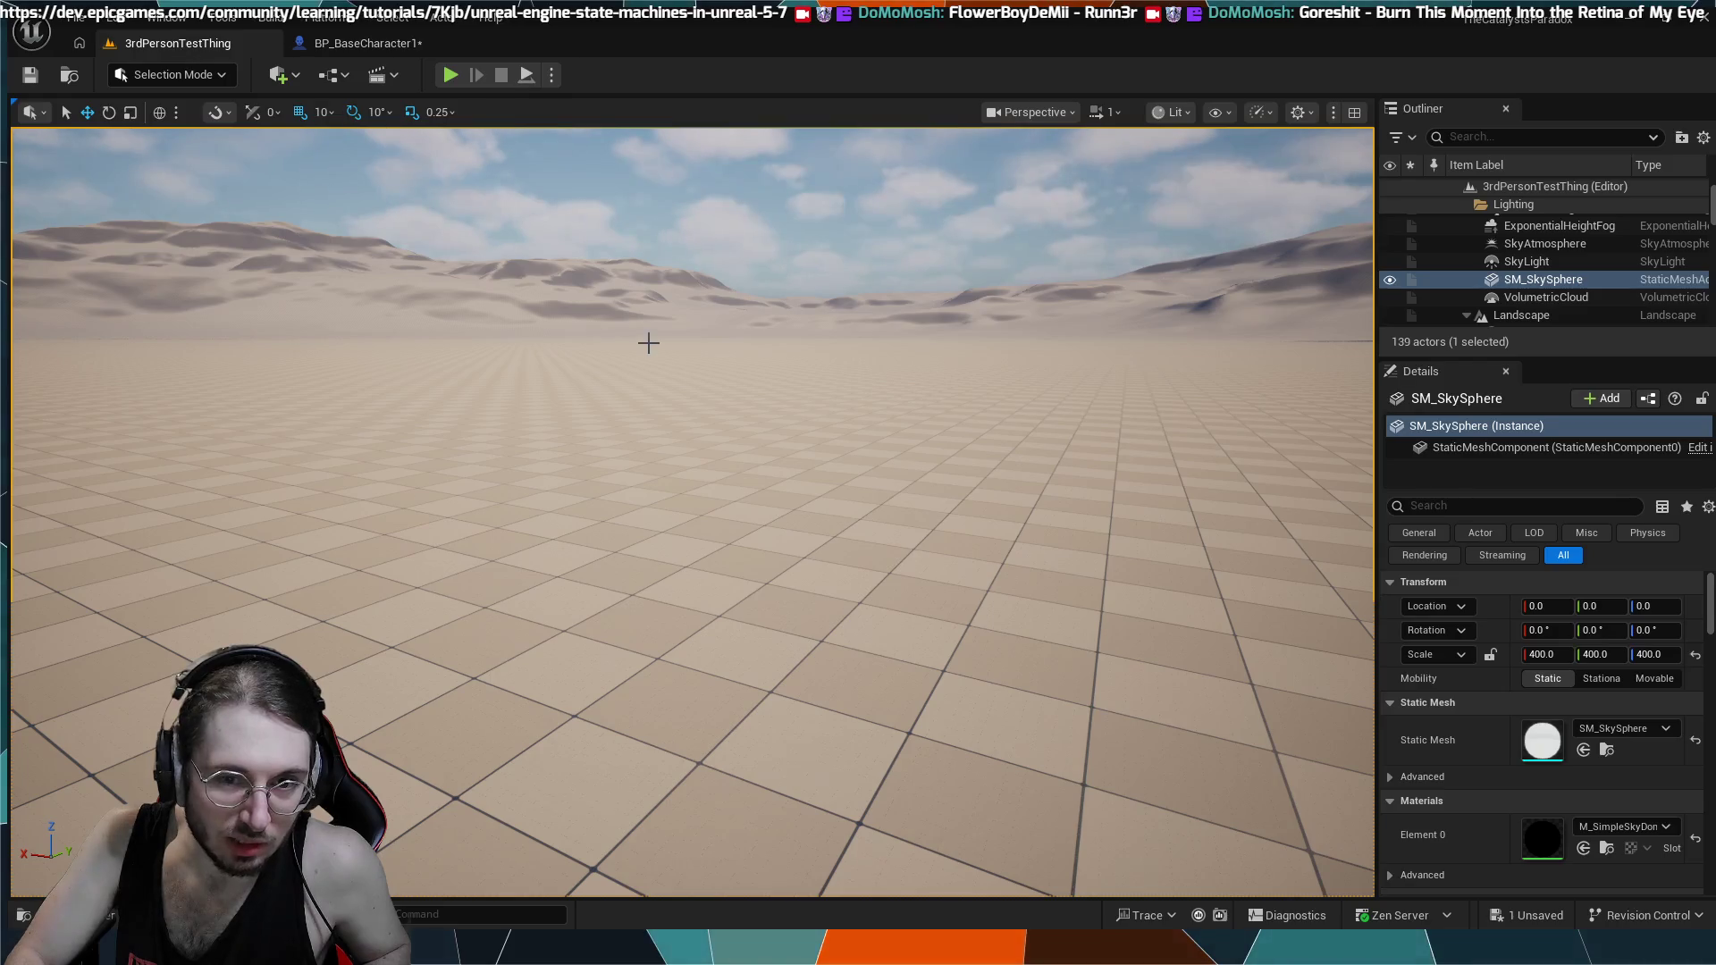
# - Play-test with Alt+P, move forward until MANA DEPLETED shows, then stop and reopen BP_BaseCharacter1
pyautogui.hotkey('alt', 'p')
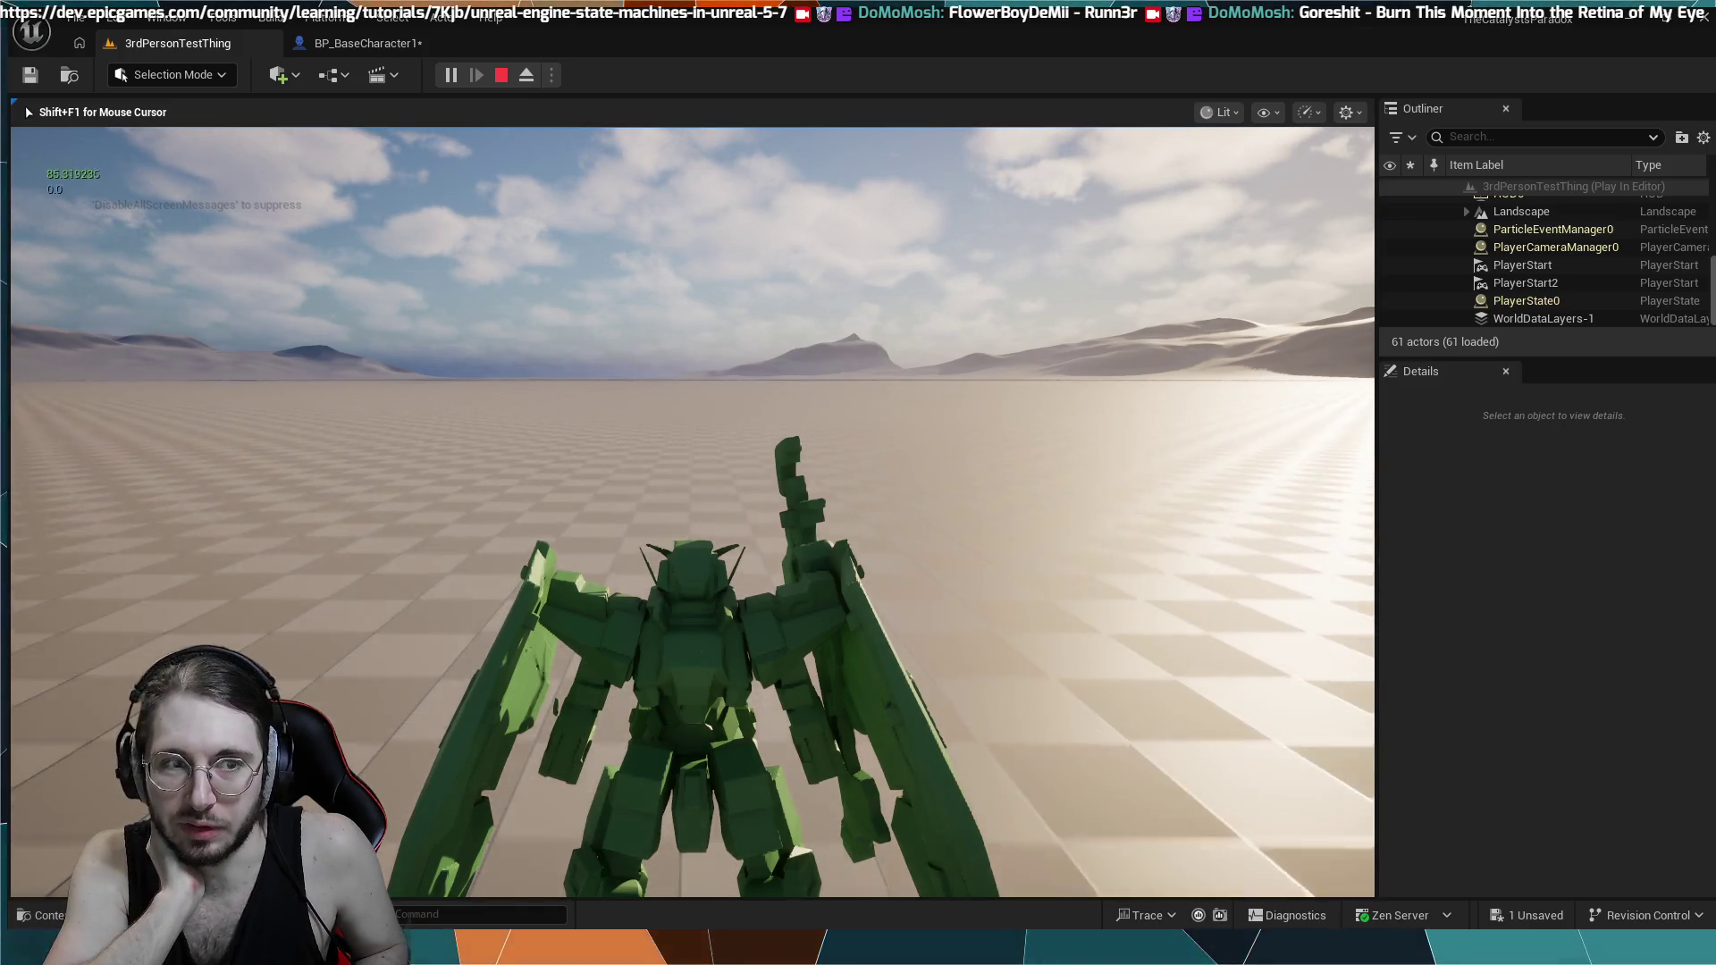
pyautogui.press('w')
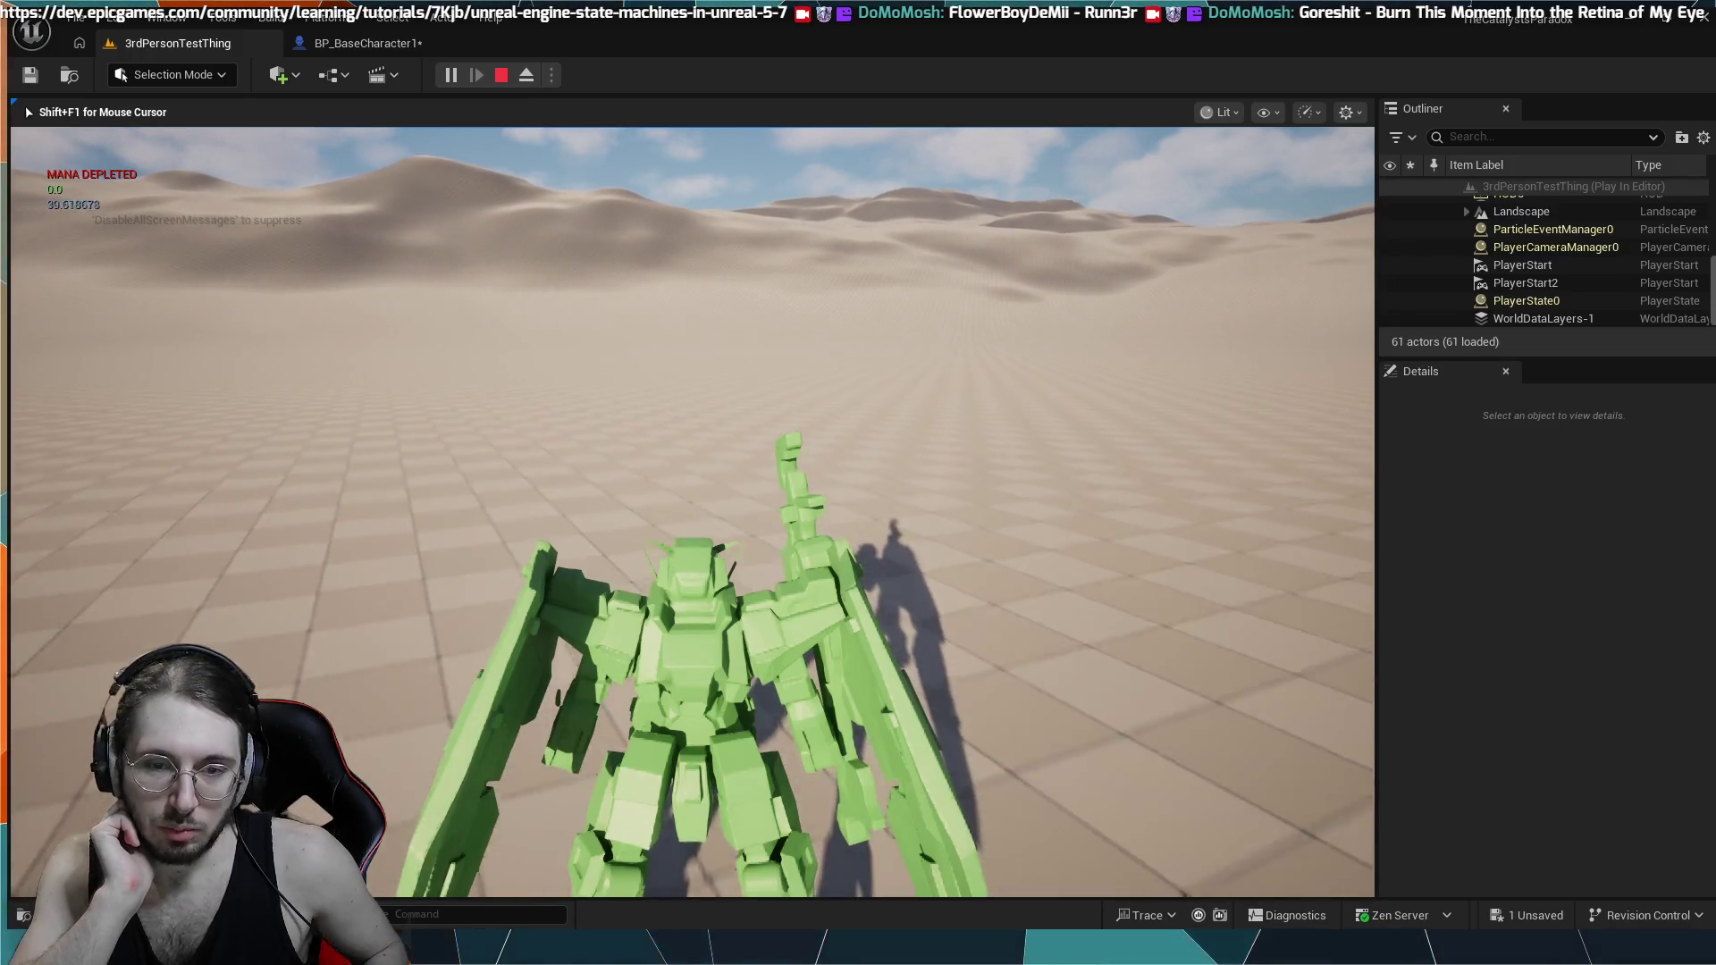
pyautogui.press('Escape')
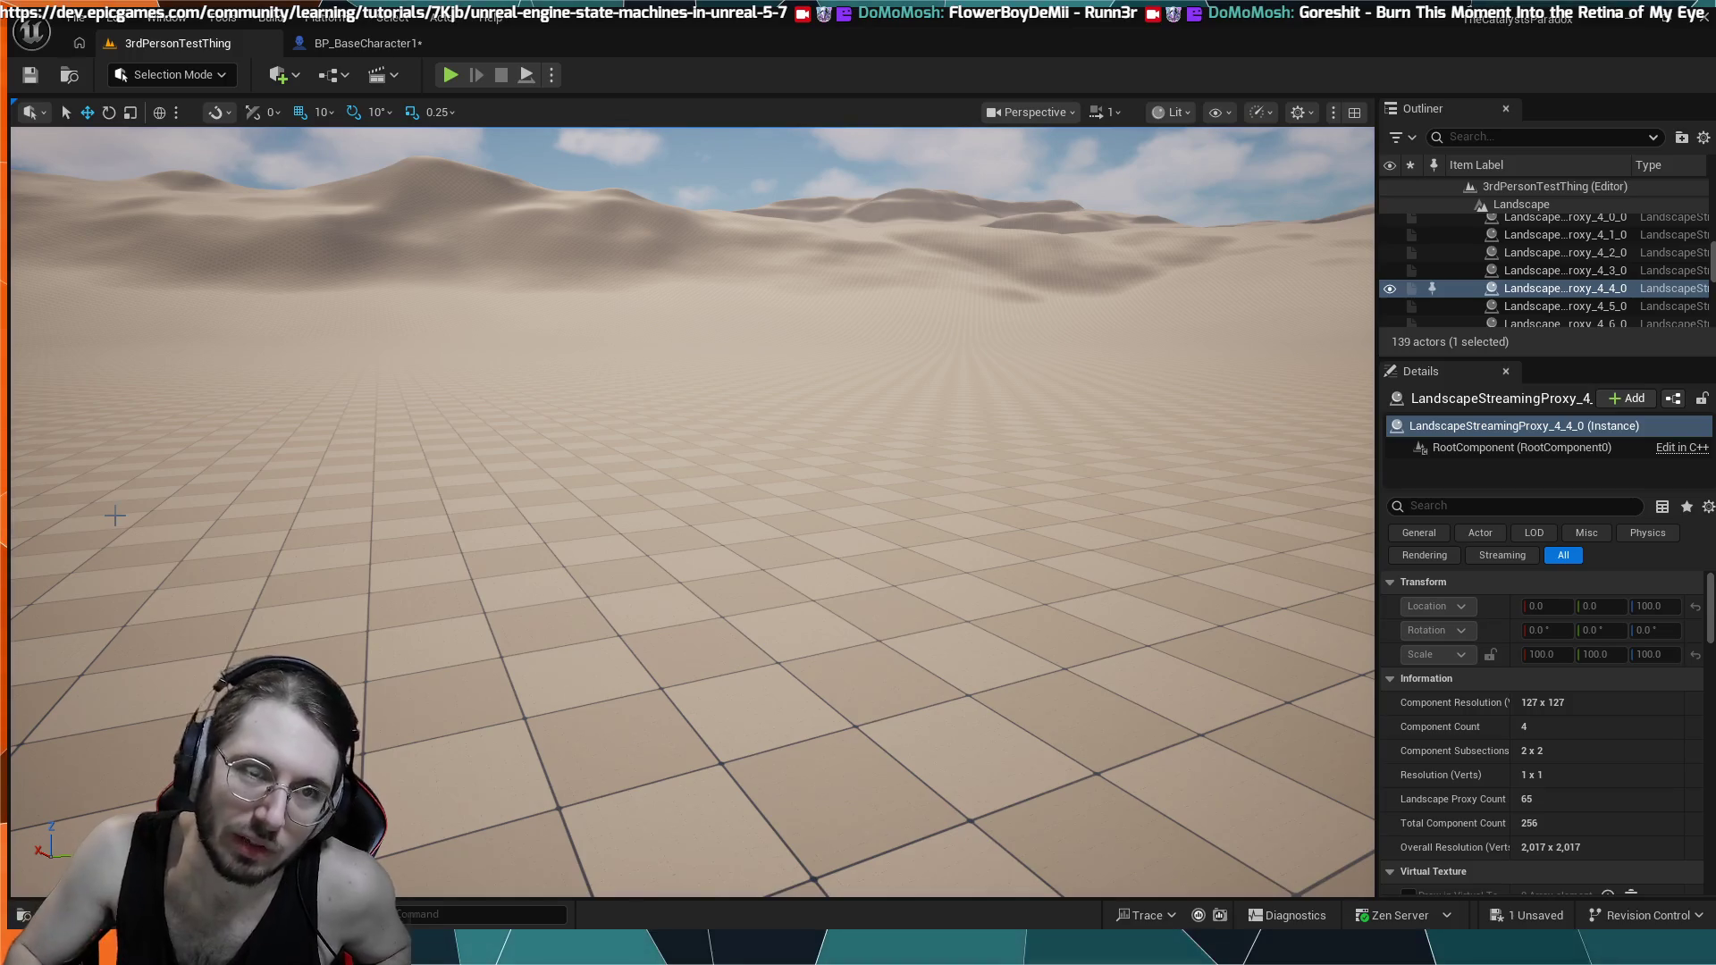
pyautogui.click(319, 47)
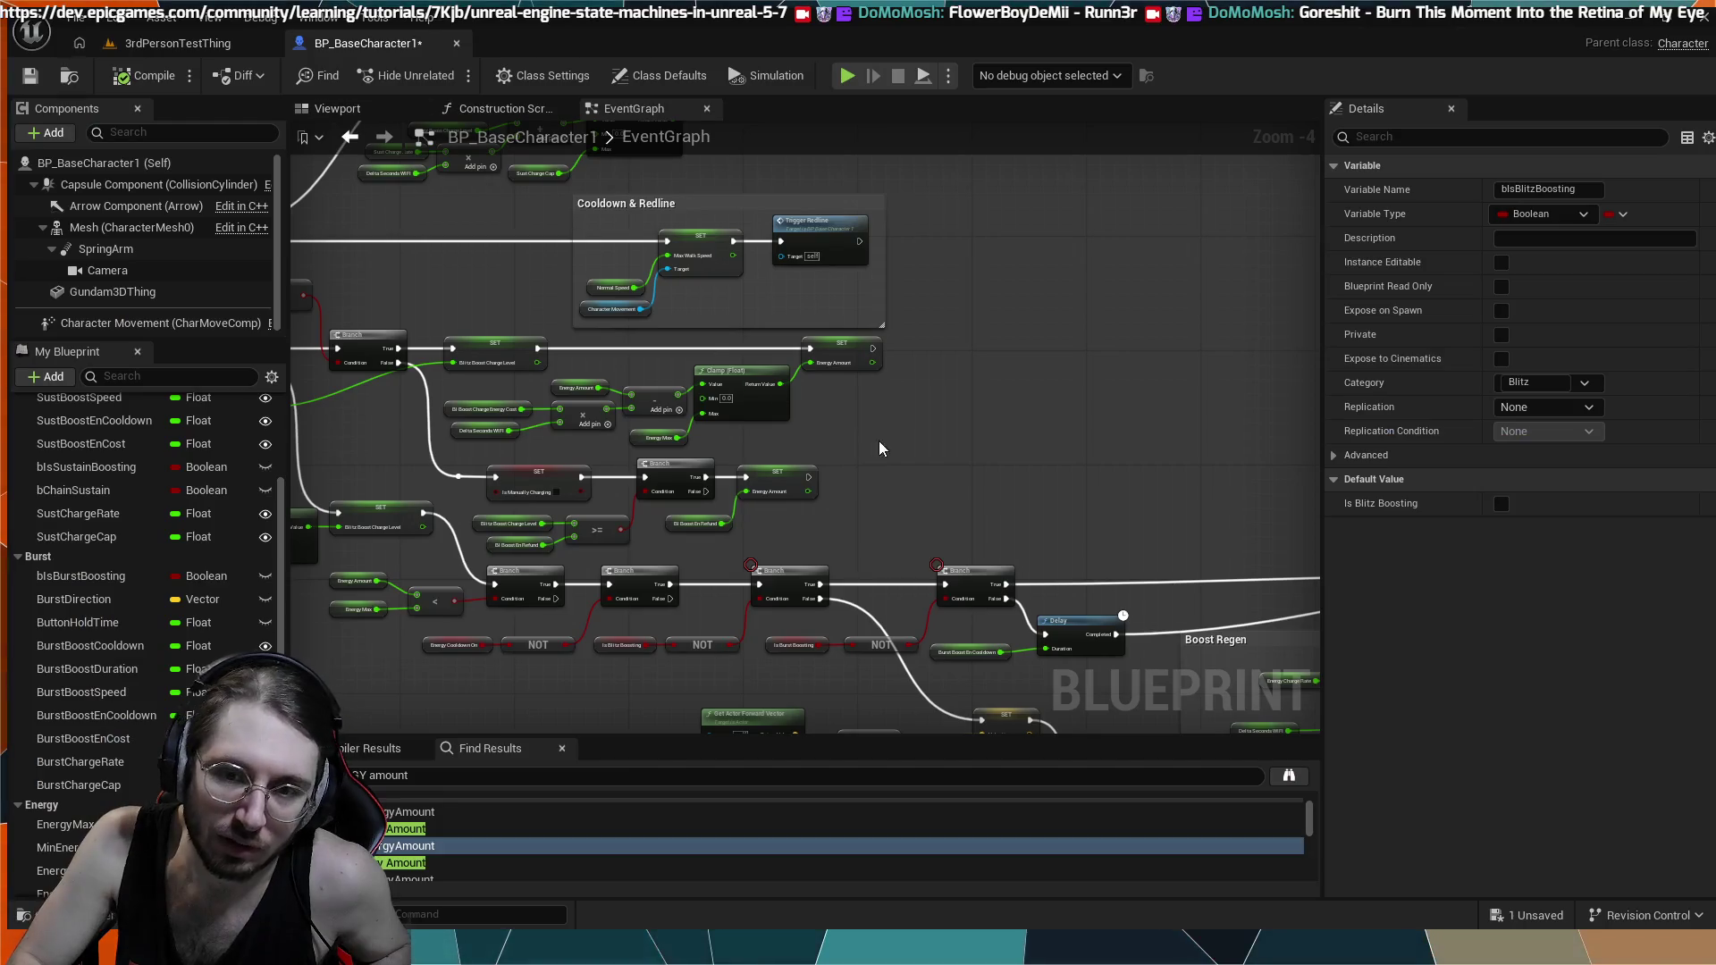
# - With the Blitz branch chain in view, run a brief simulation, stop it, and switch to 3rdPersonTestThing
pyautogui.scroll(3, 880, 448)
pyautogui.scroll(-5, 885, 421)
pyautogui.scroll(6, 894, 429)
pyautogui.moveTo(954, 474)
pyautogui.mouseDown()
pyautogui.moveTo(679, 470)
pyautogui.moveTo(671, 499)
pyautogui.moveTo(760, 524)
pyautogui.mouseUp()
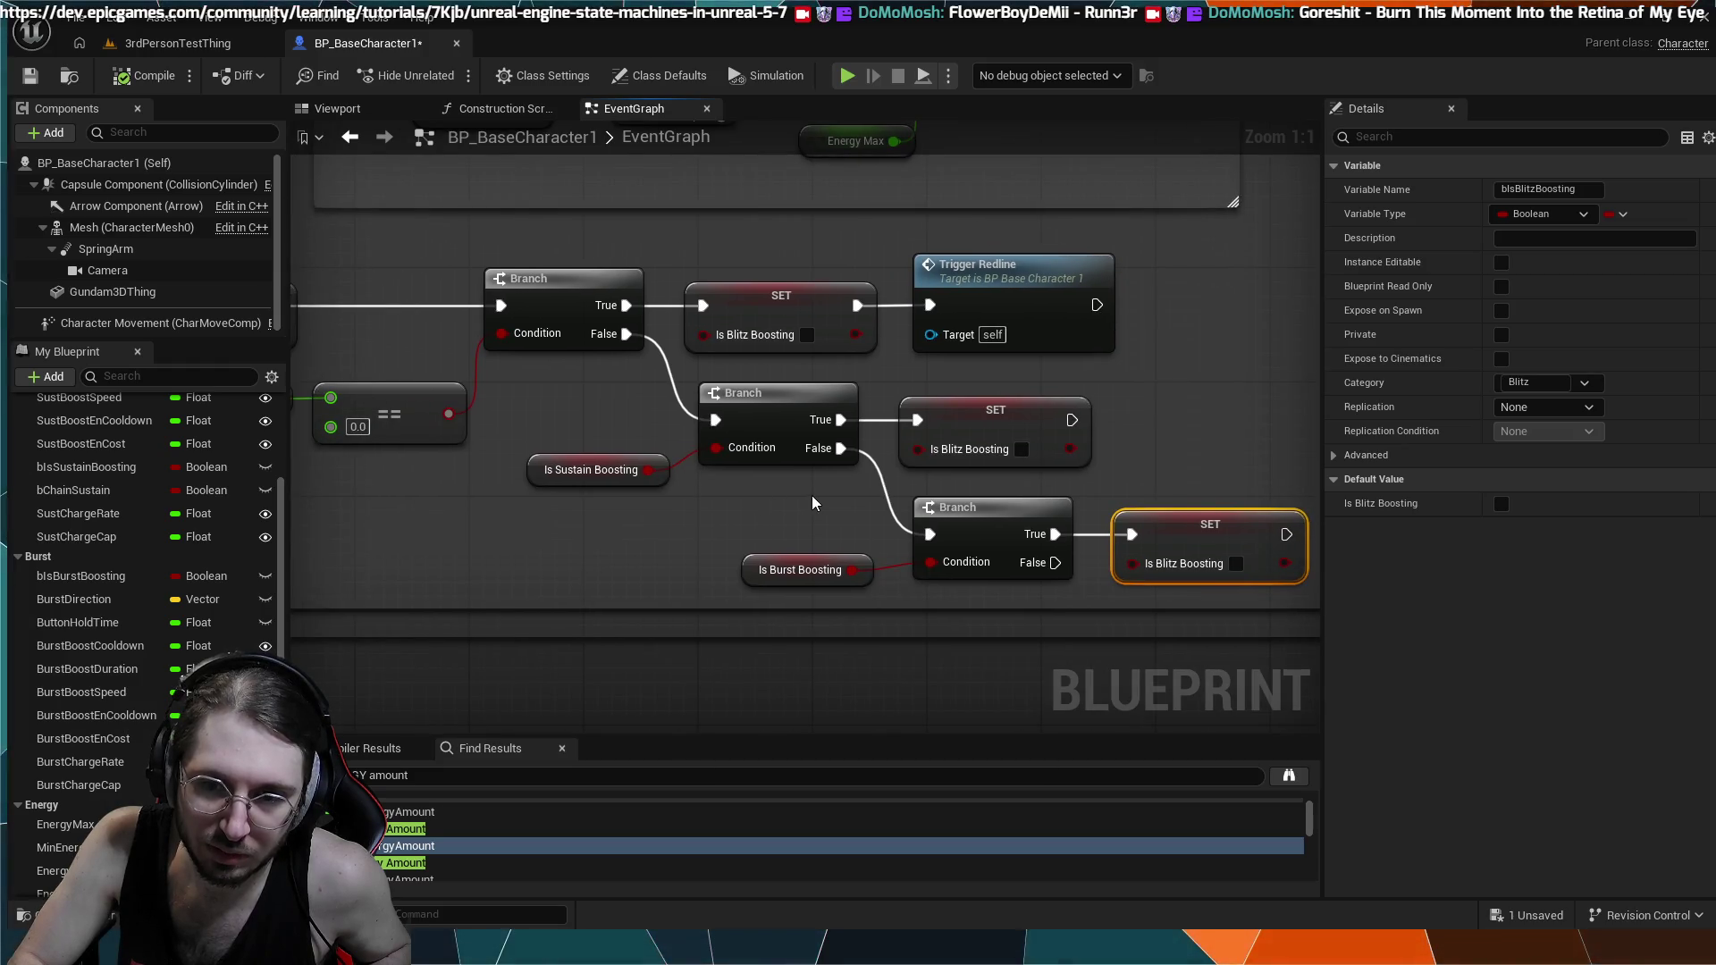
pyautogui.moveTo(813, 503); pyautogui.dragTo(779, 552)
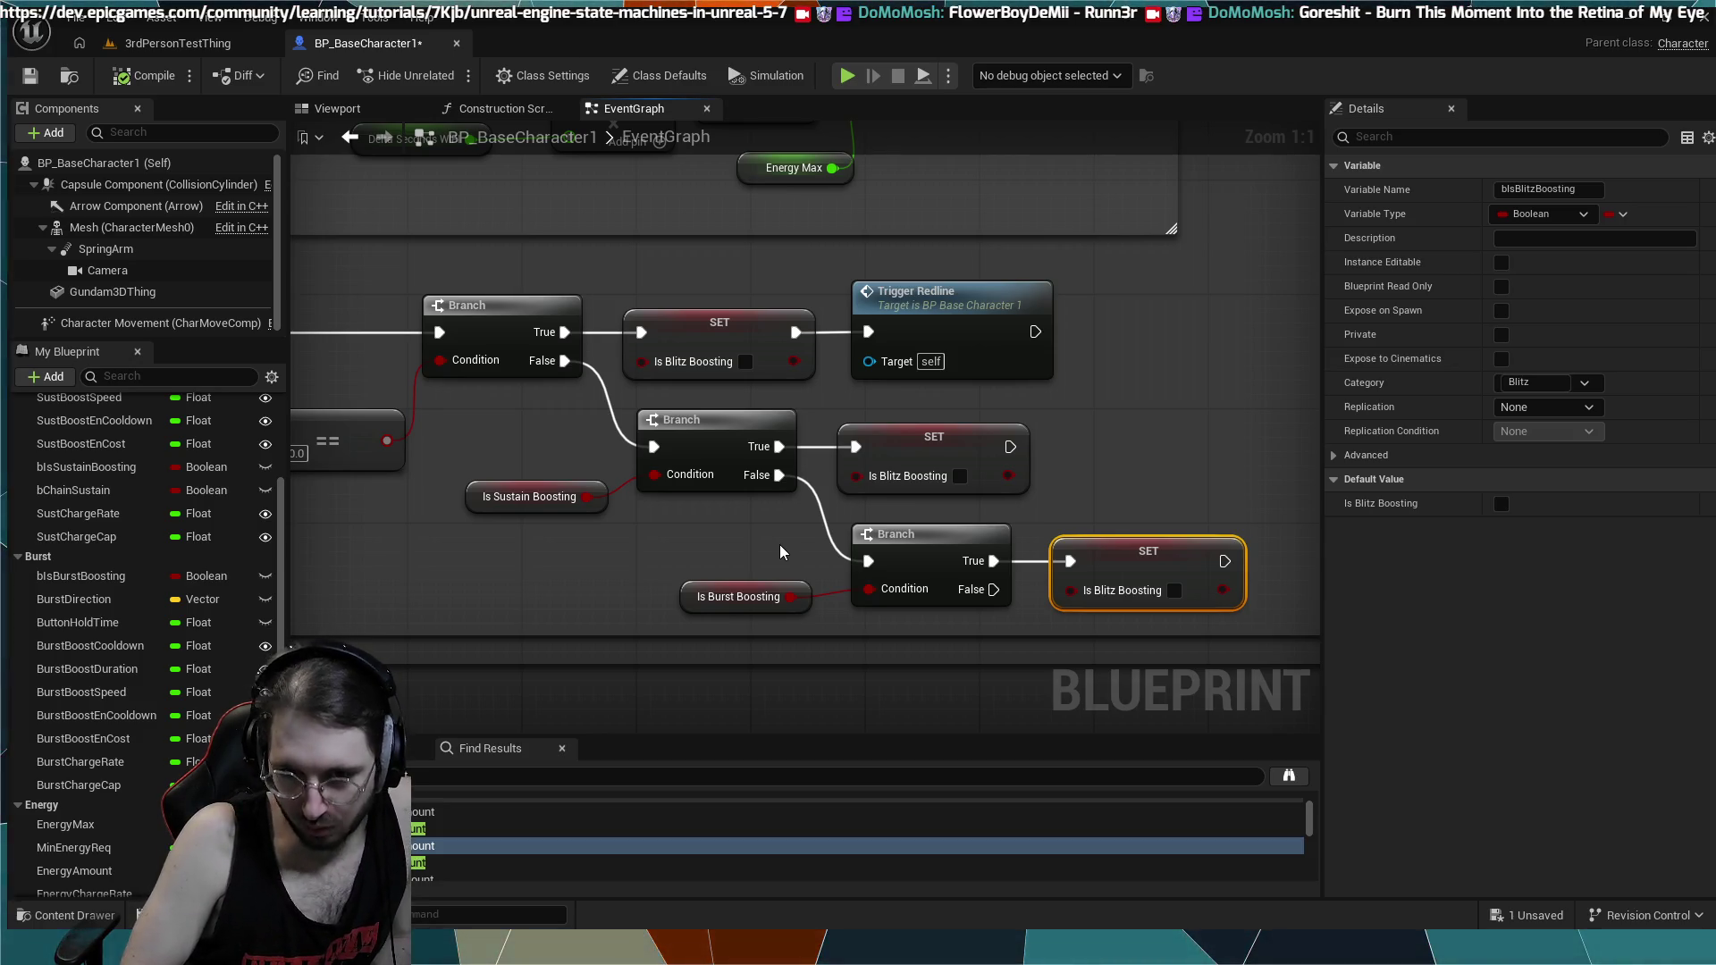
pyautogui.click(847, 75)
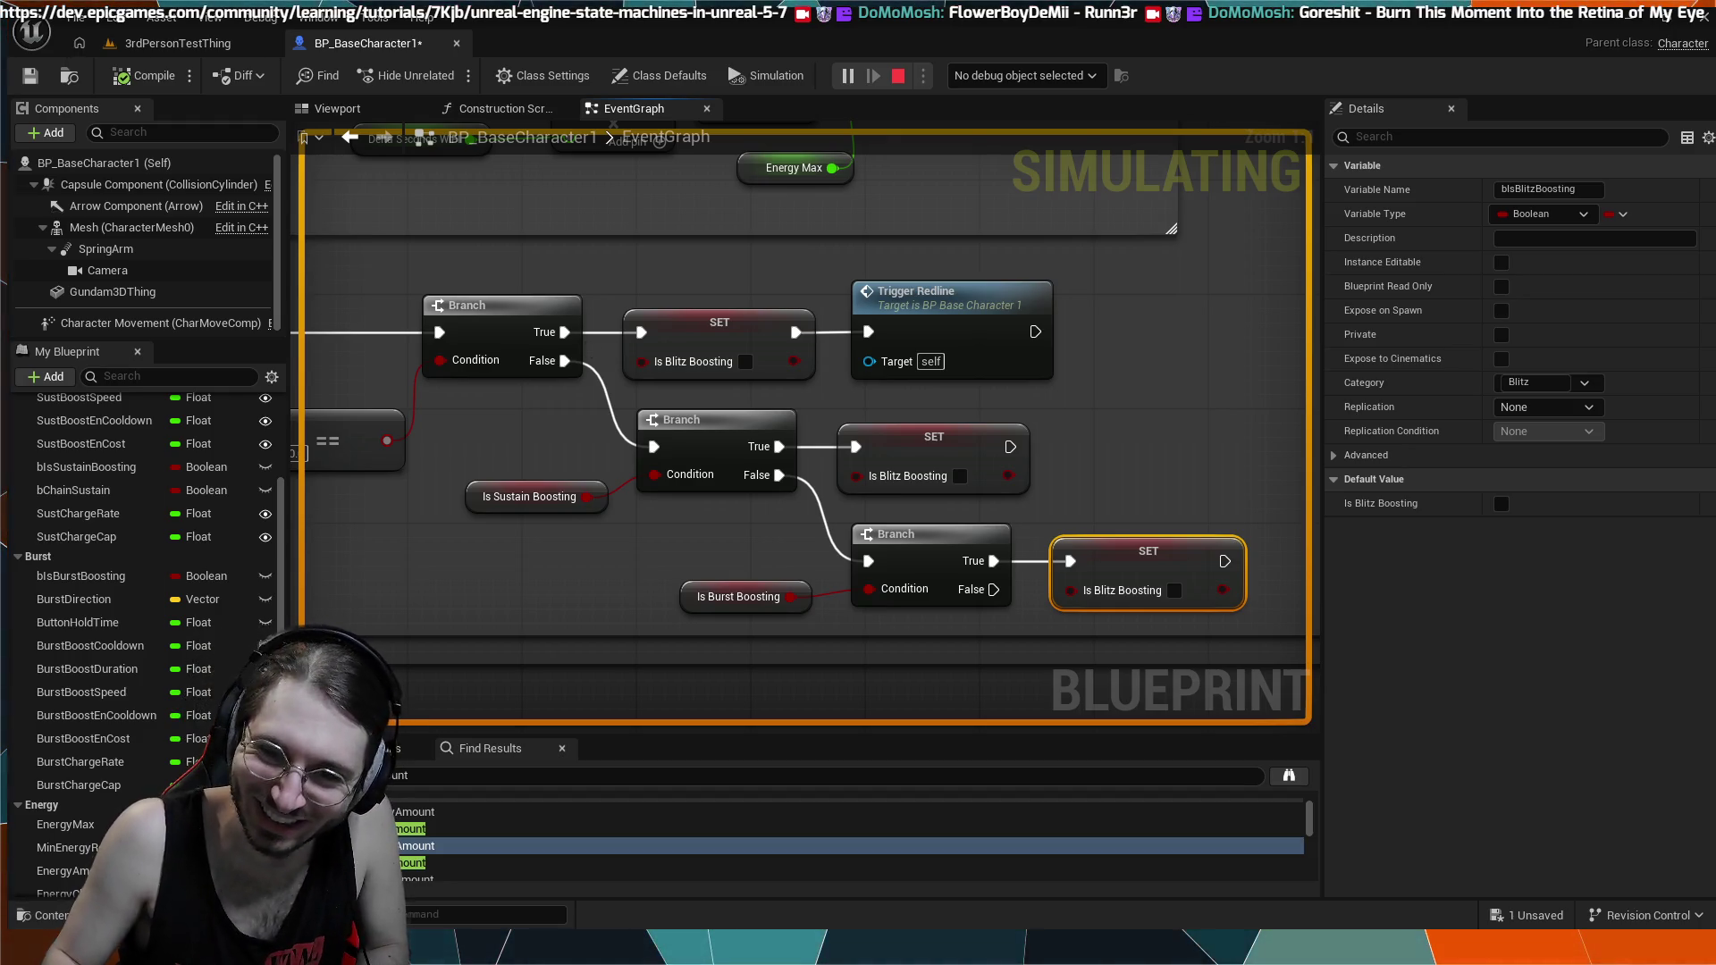
pyautogui.press('Escape')
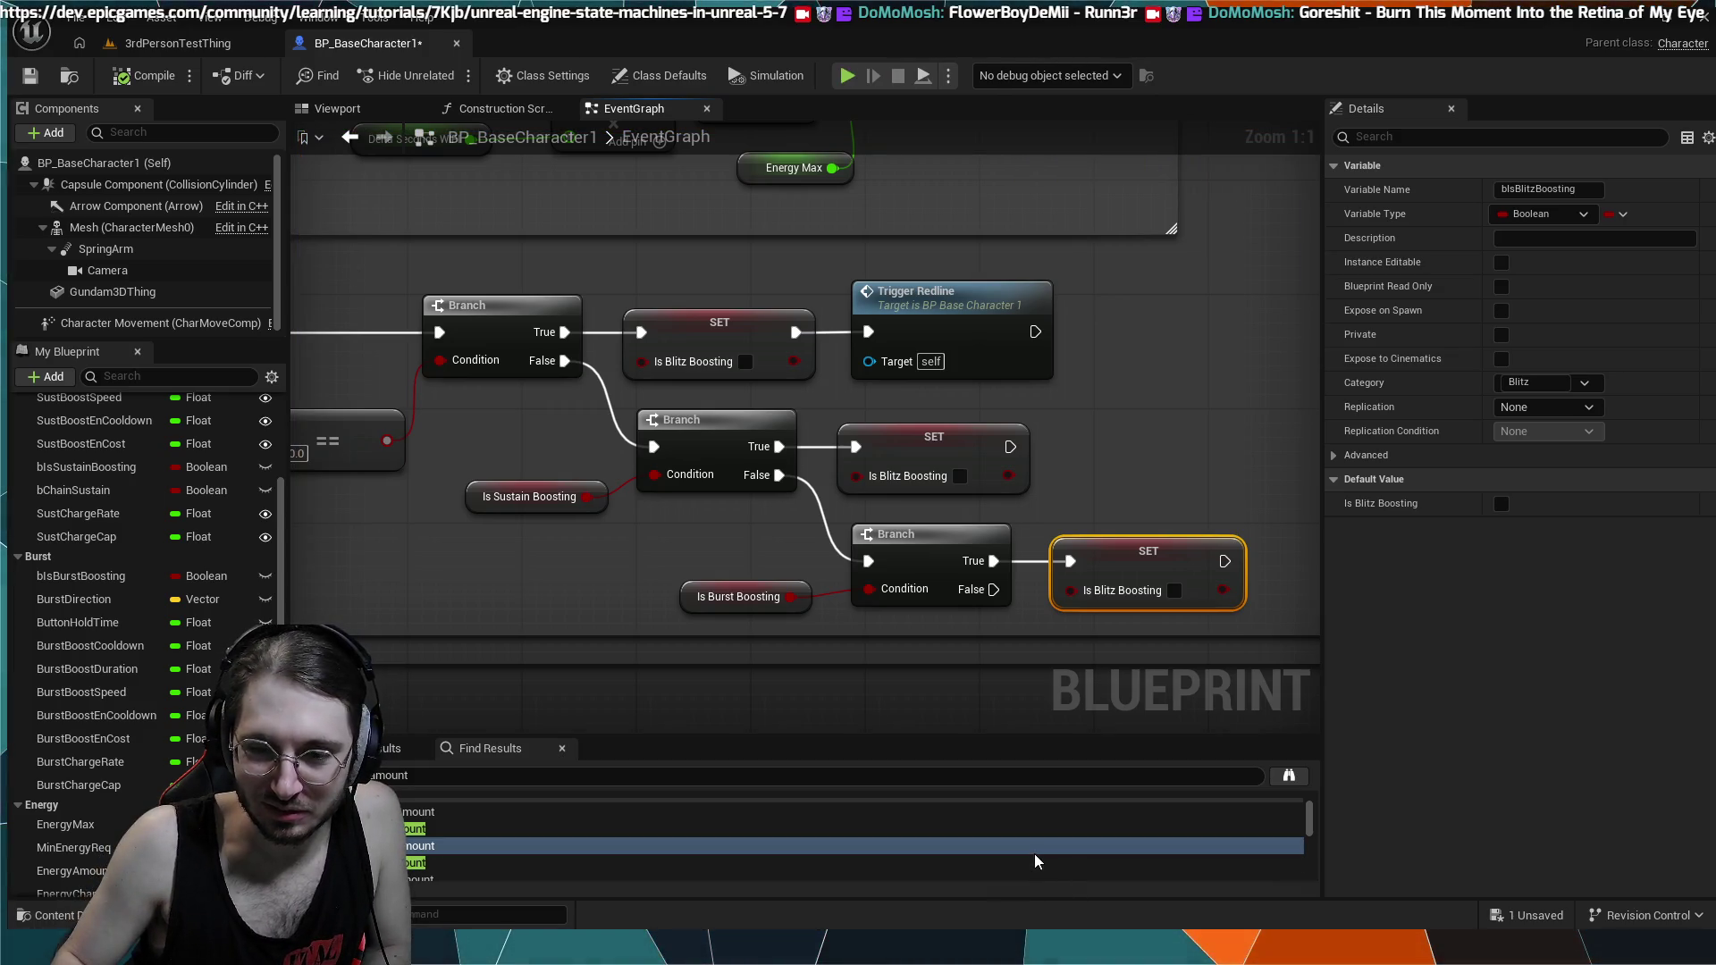
pyautogui.click(170, 44)
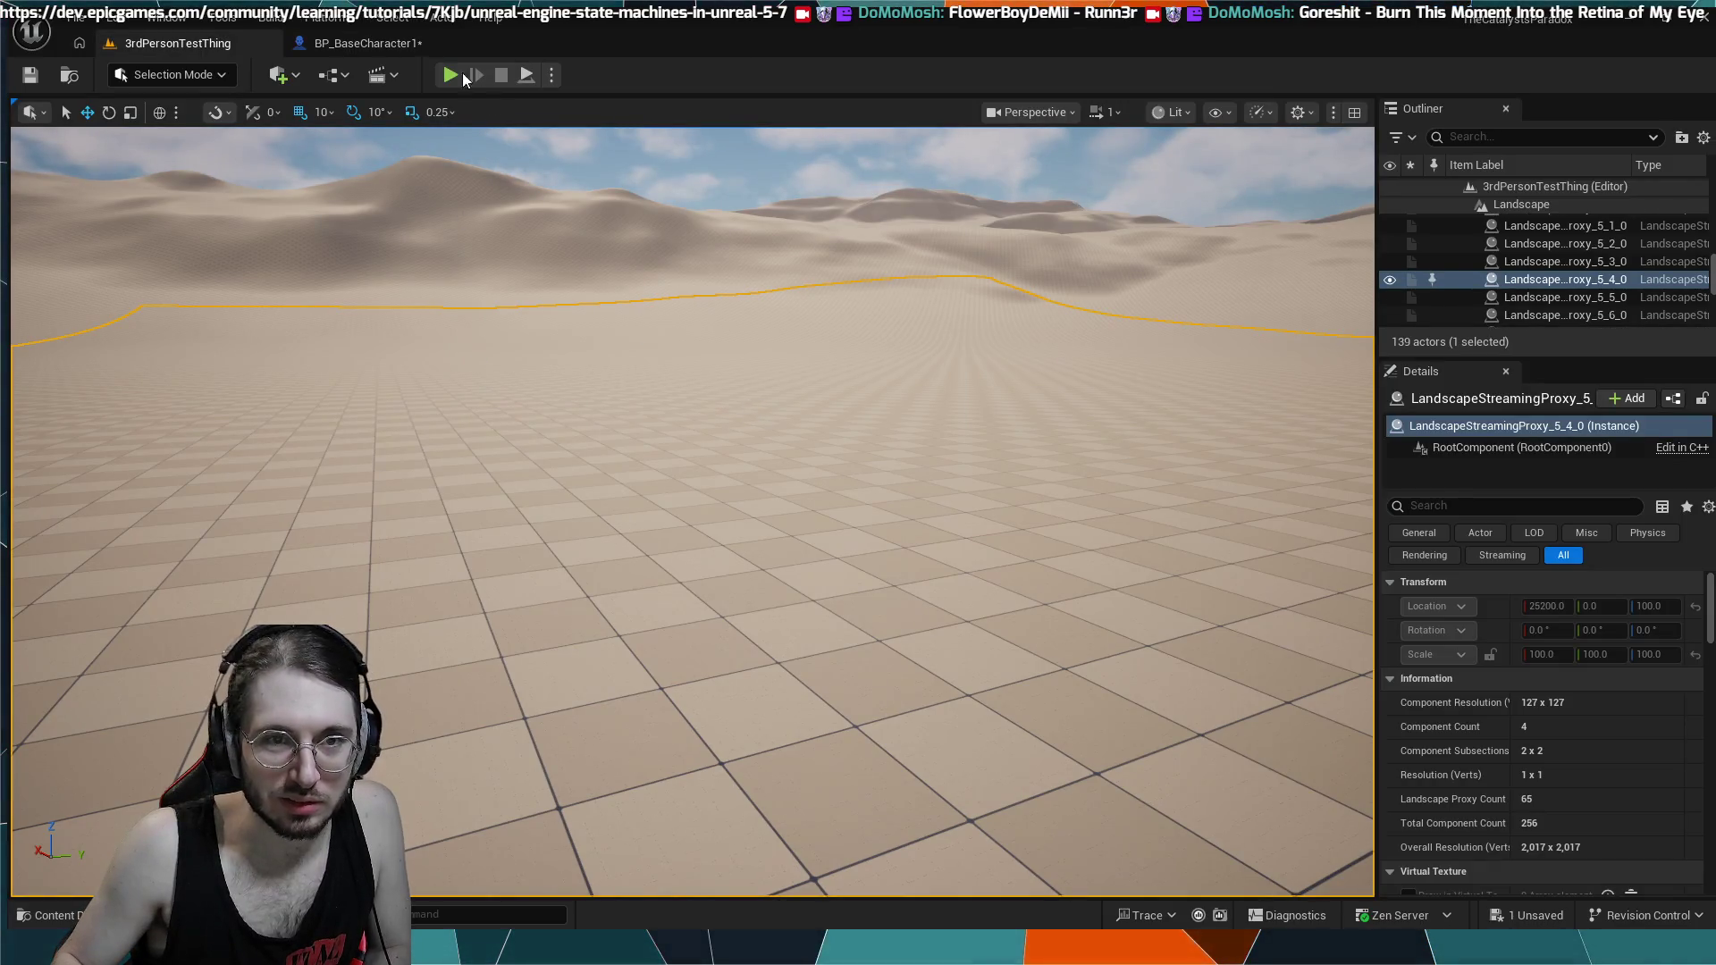
# - Play-test again, boosting with Space until mana depletes, then stop and return to BP_BaseCharacter1
pyautogui.hotkey('alt', 'p')
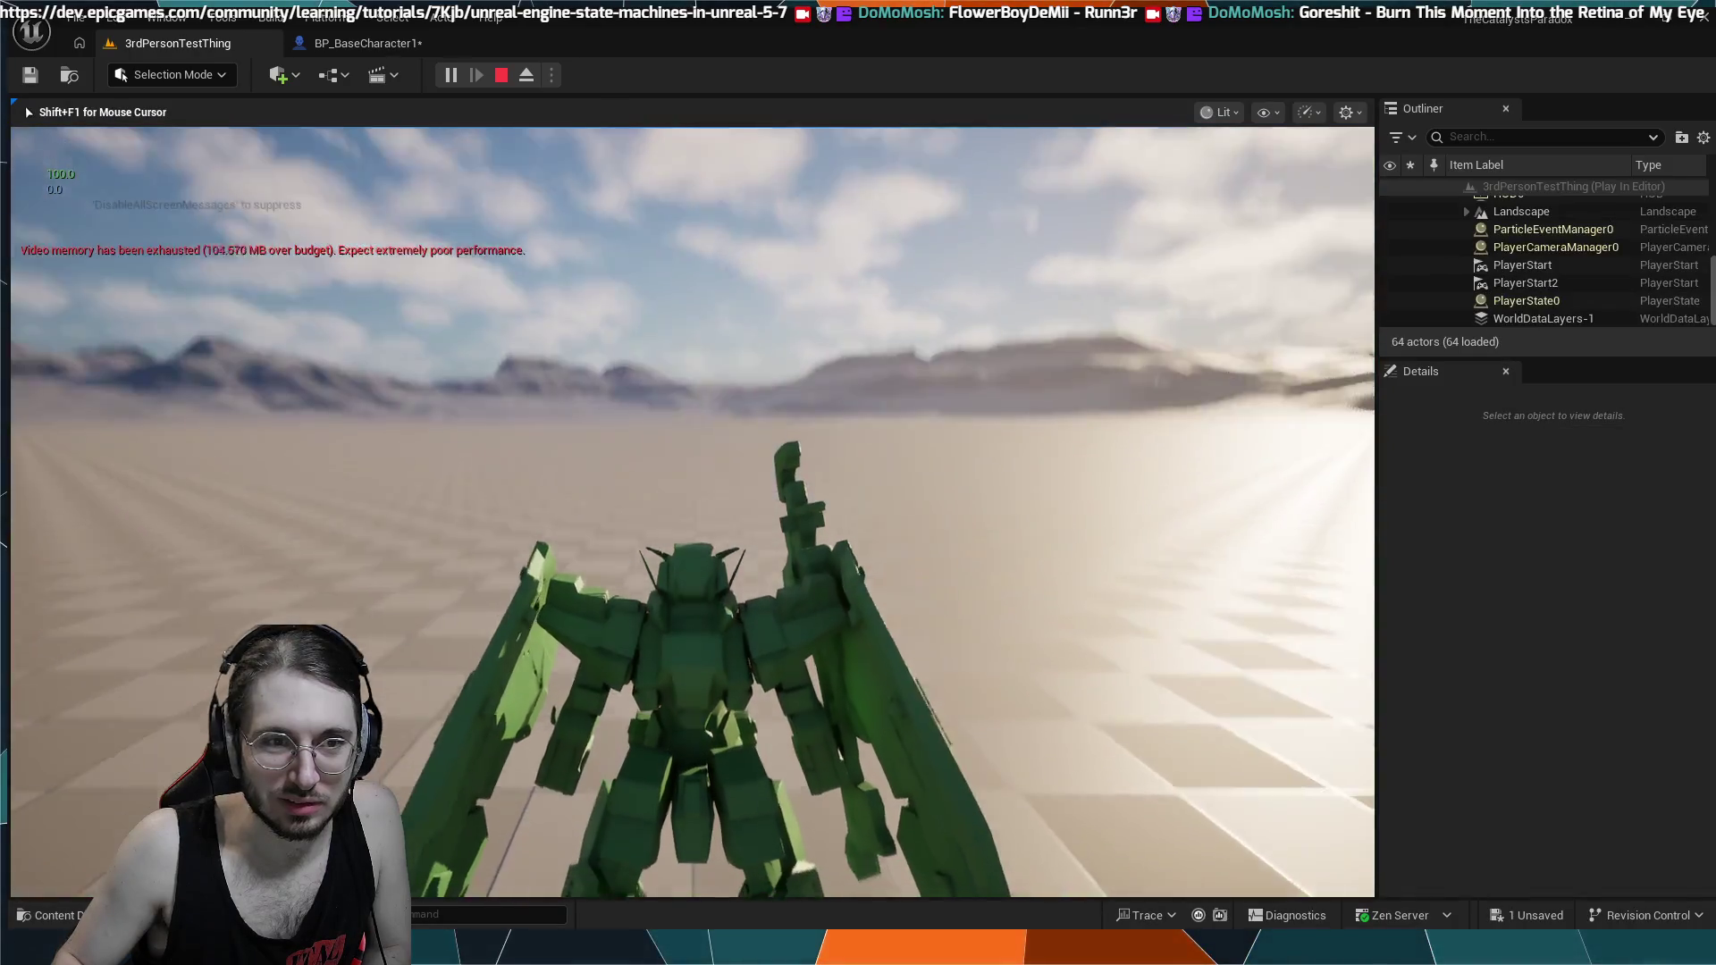
pyautogui.press('space')
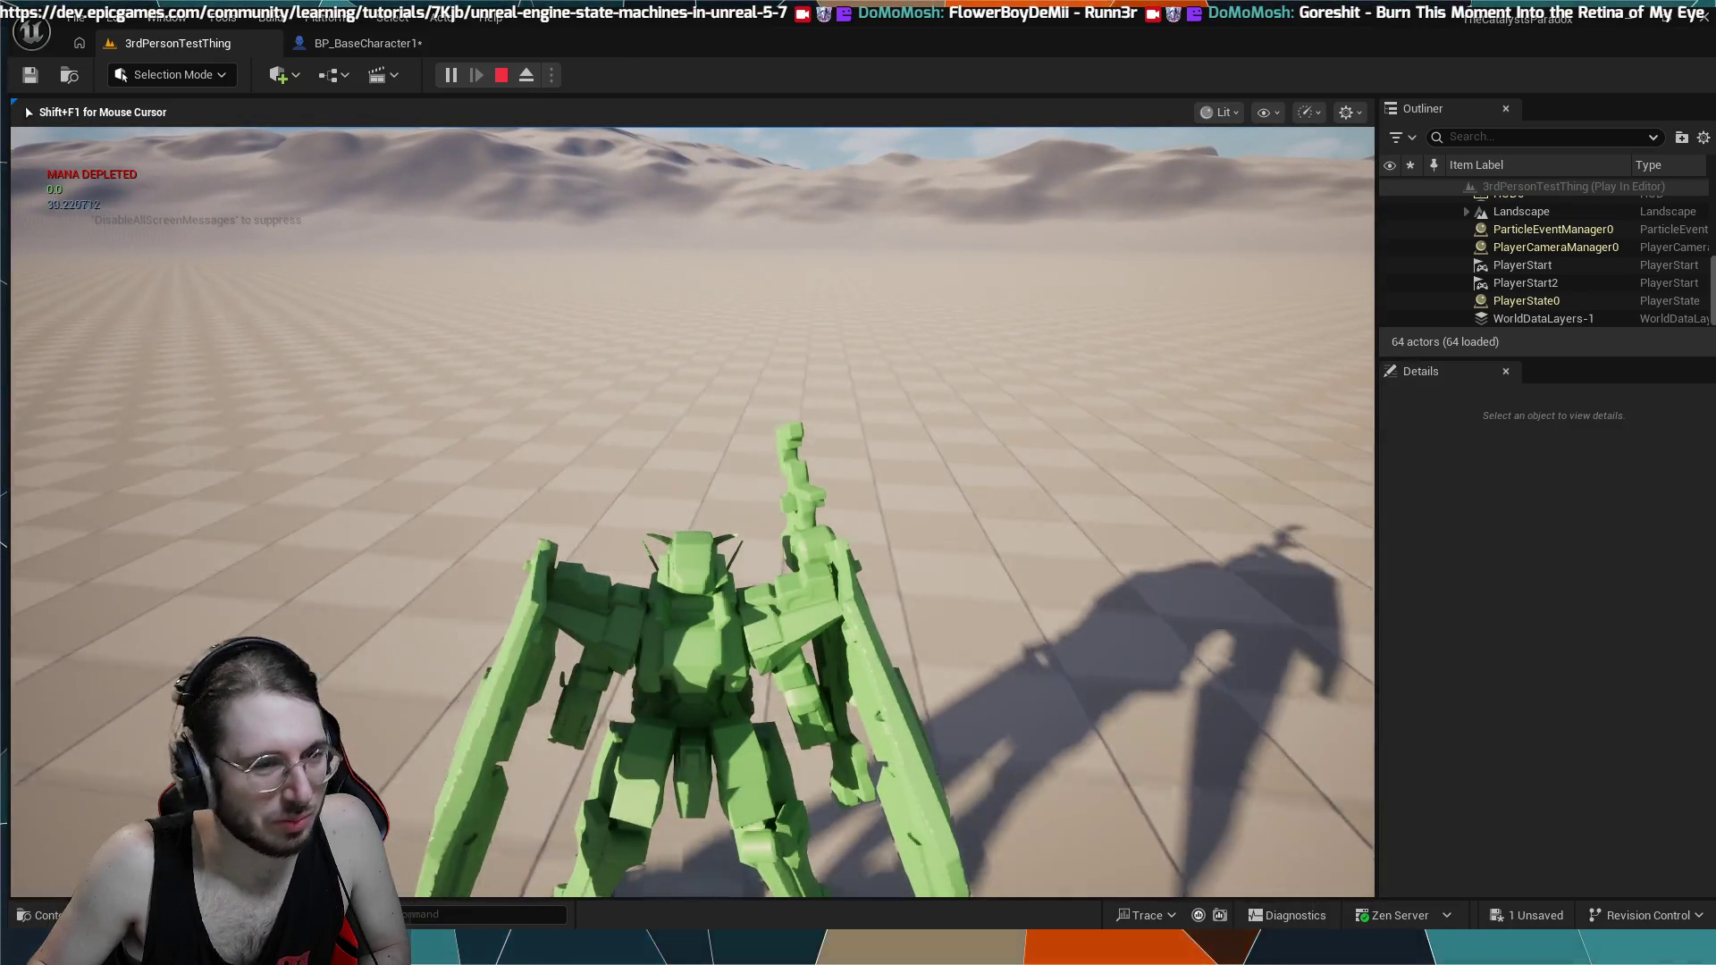
pyautogui.press('Escape')
pyautogui.click(365, 51)
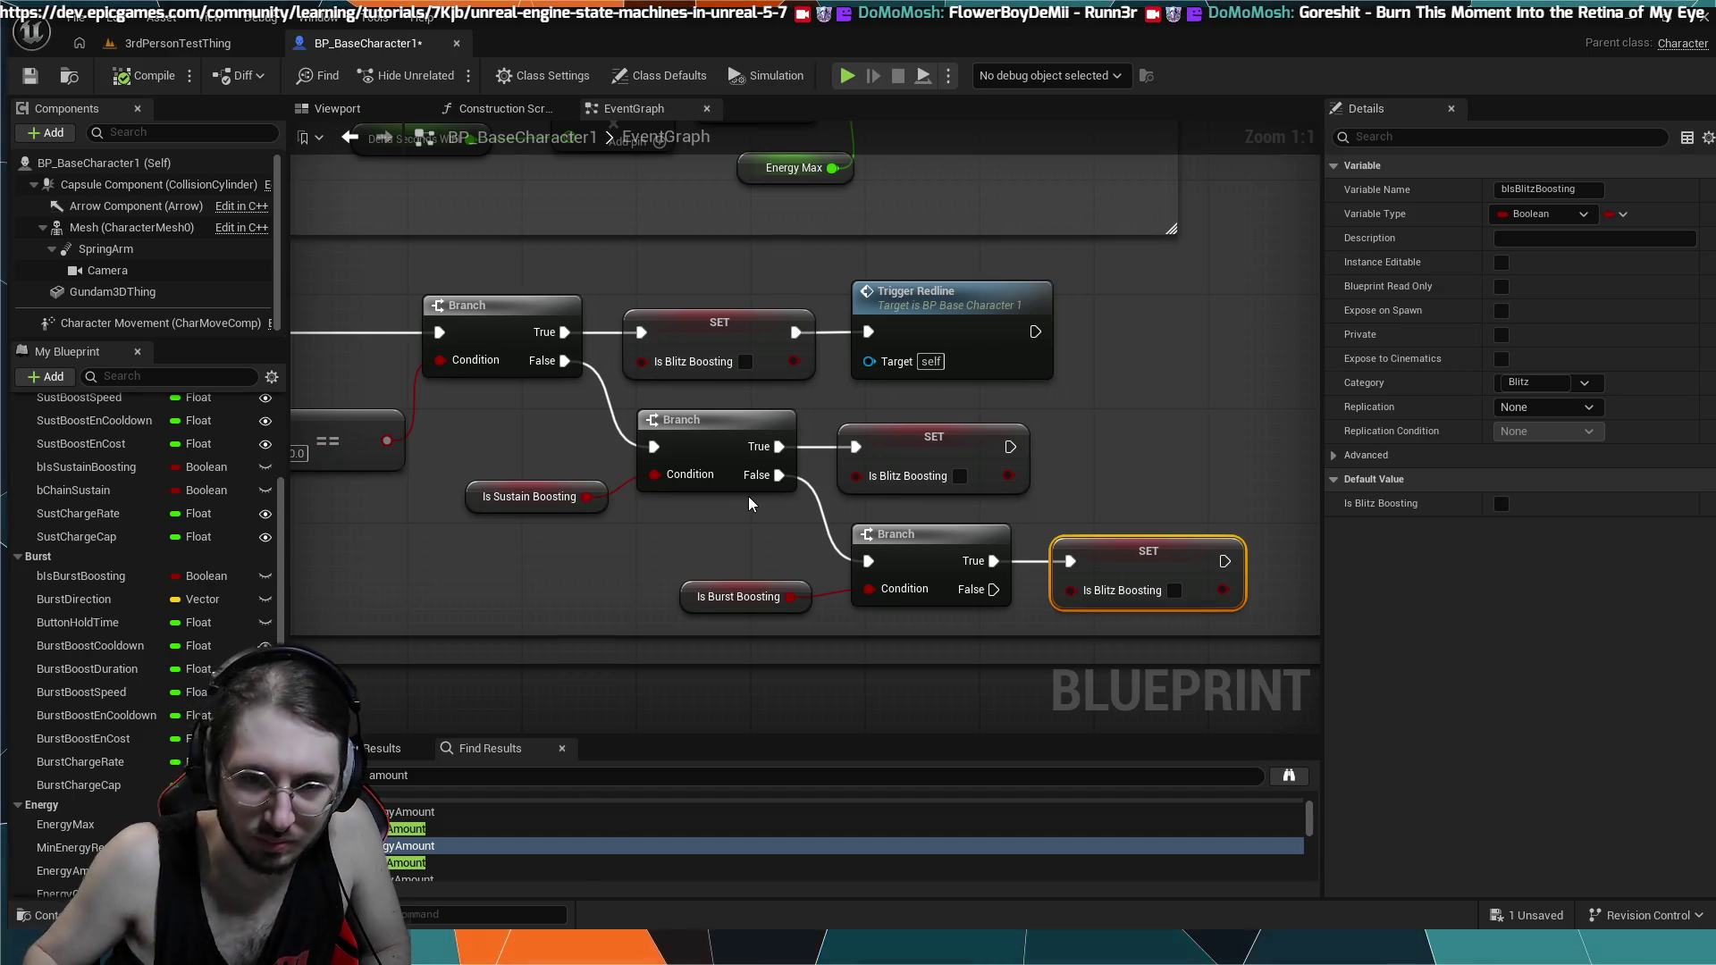
# - Marquee-select the energy-zero Branch, SET Is Blitz Boosting and Trigger Redline row
pyautogui.moveTo(749, 496); pyautogui.dragTo(1002, 476)
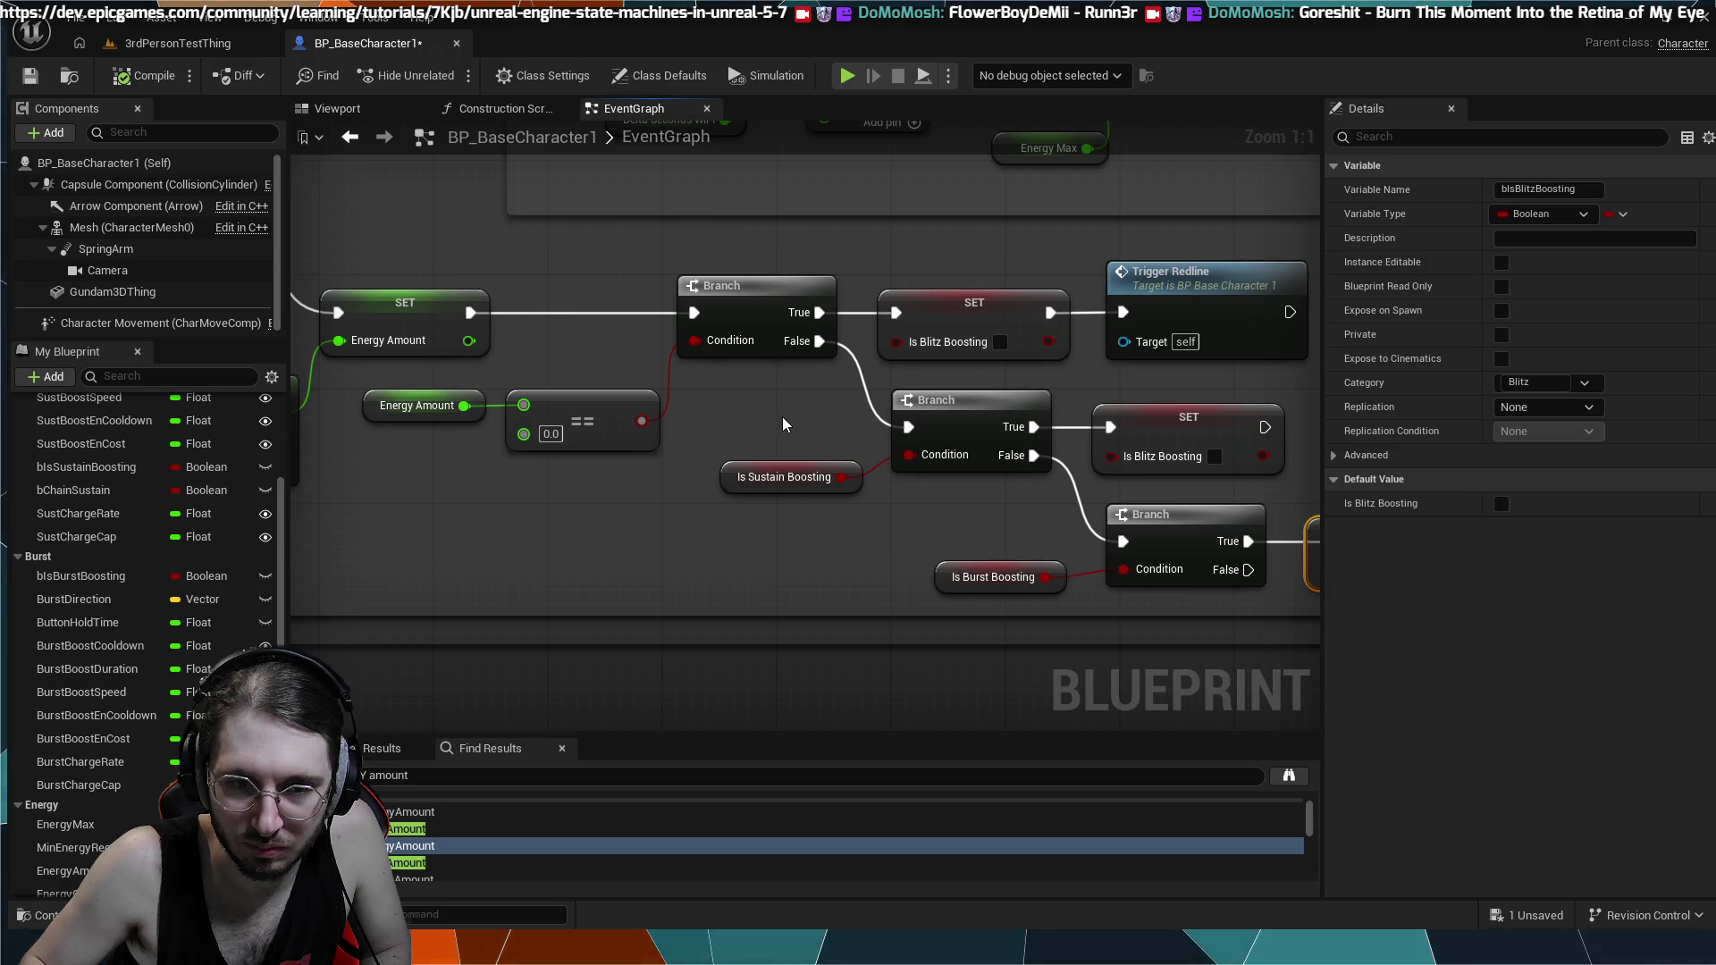
pyautogui.moveTo(784, 424); pyautogui.dragTo(1024, 422)
pyautogui.moveTo(826, 371)
pyautogui.mouseDown()
pyautogui.moveTo(993, 402)
pyautogui.moveTo(1073, 451)
pyautogui.moveTo(648, 458)
pyautogui.mouseUp()
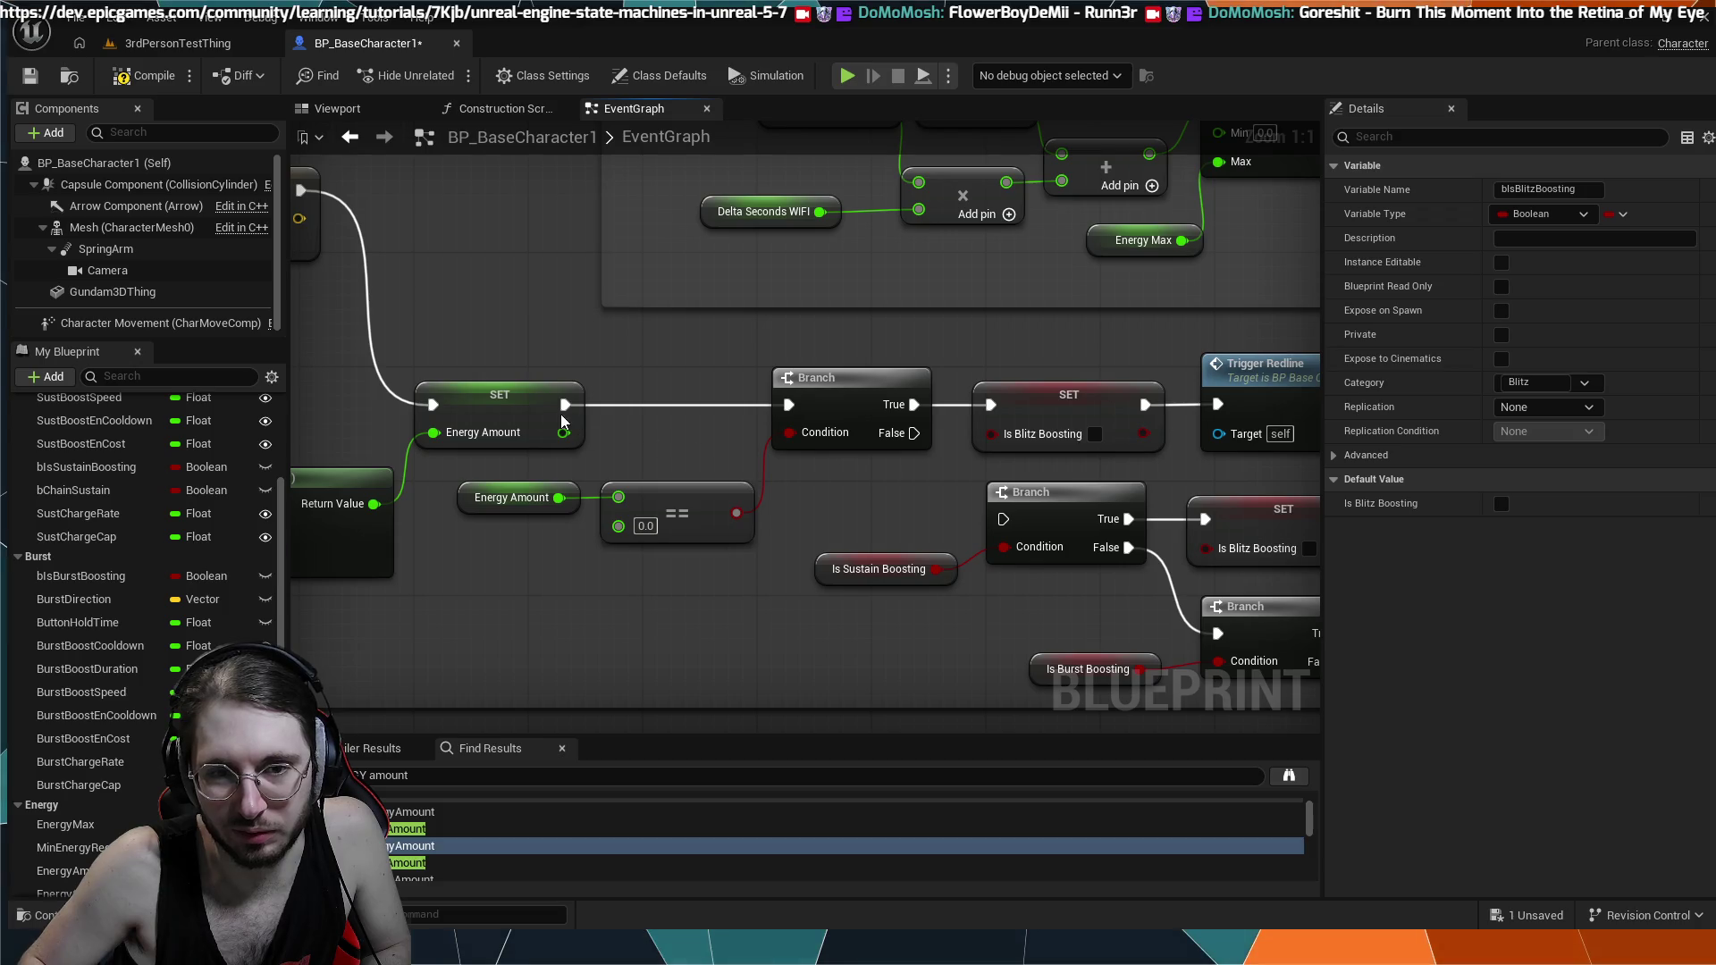
pyautogui.moveTo(987, 508); pyautogui.dragTo(790, 530)
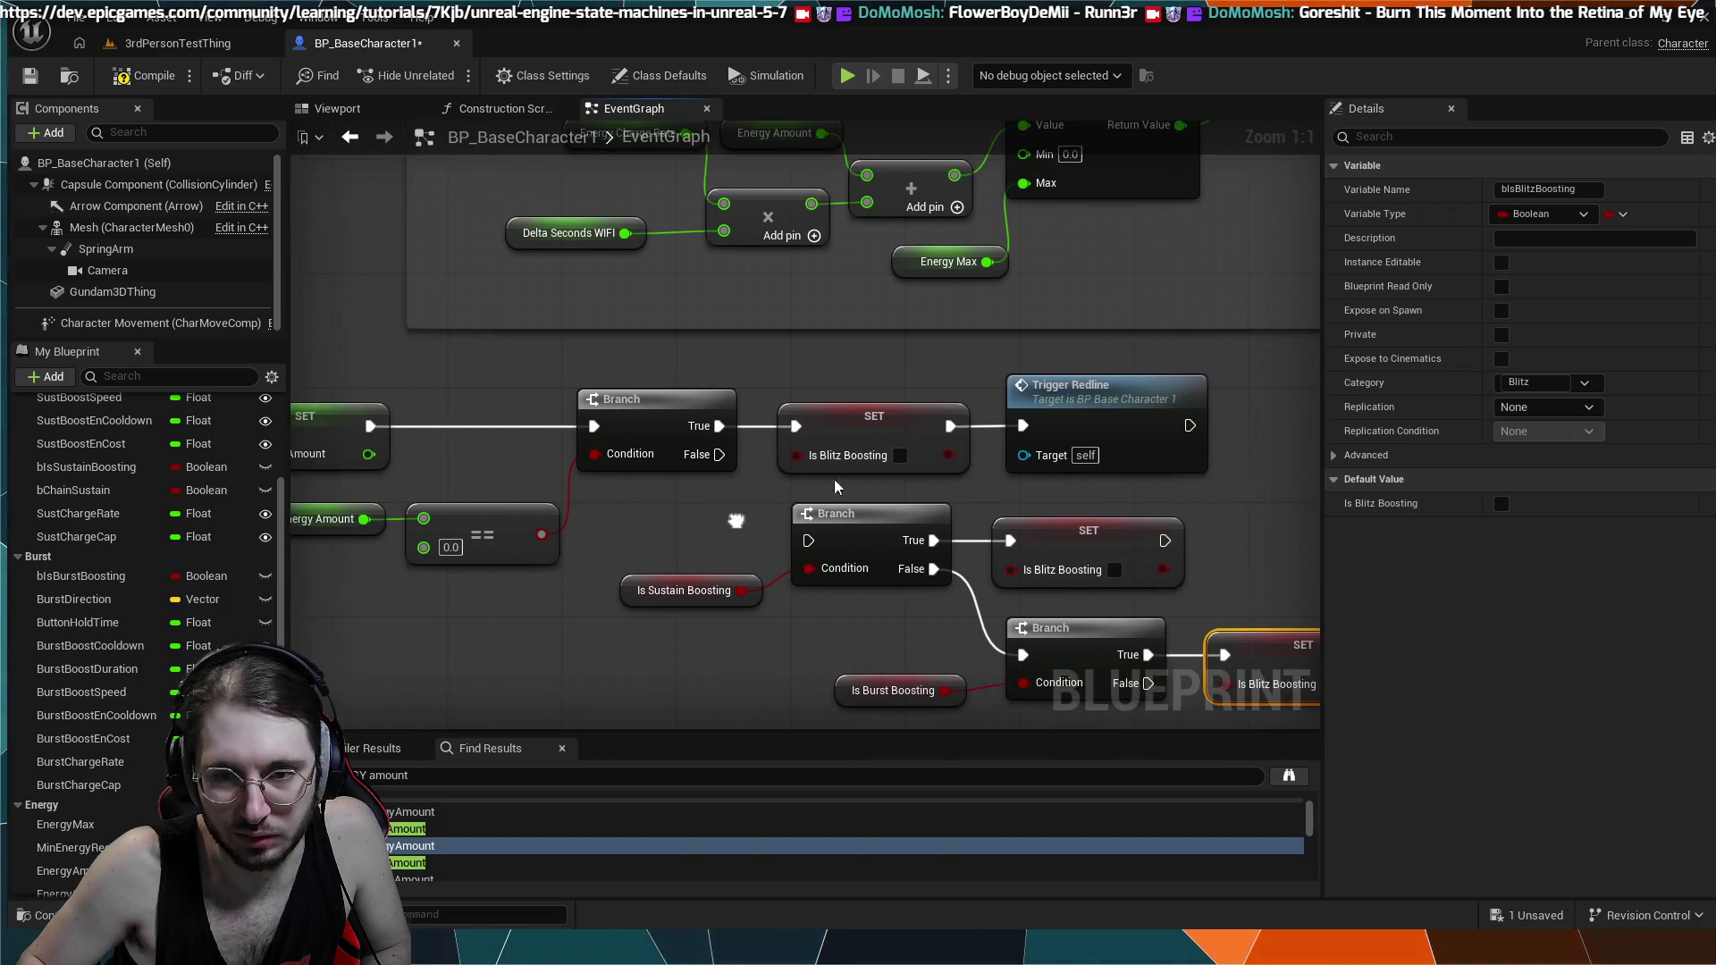
pyautogui.moveTo(1292, 428); pyautogui.dragTo(533, 444)
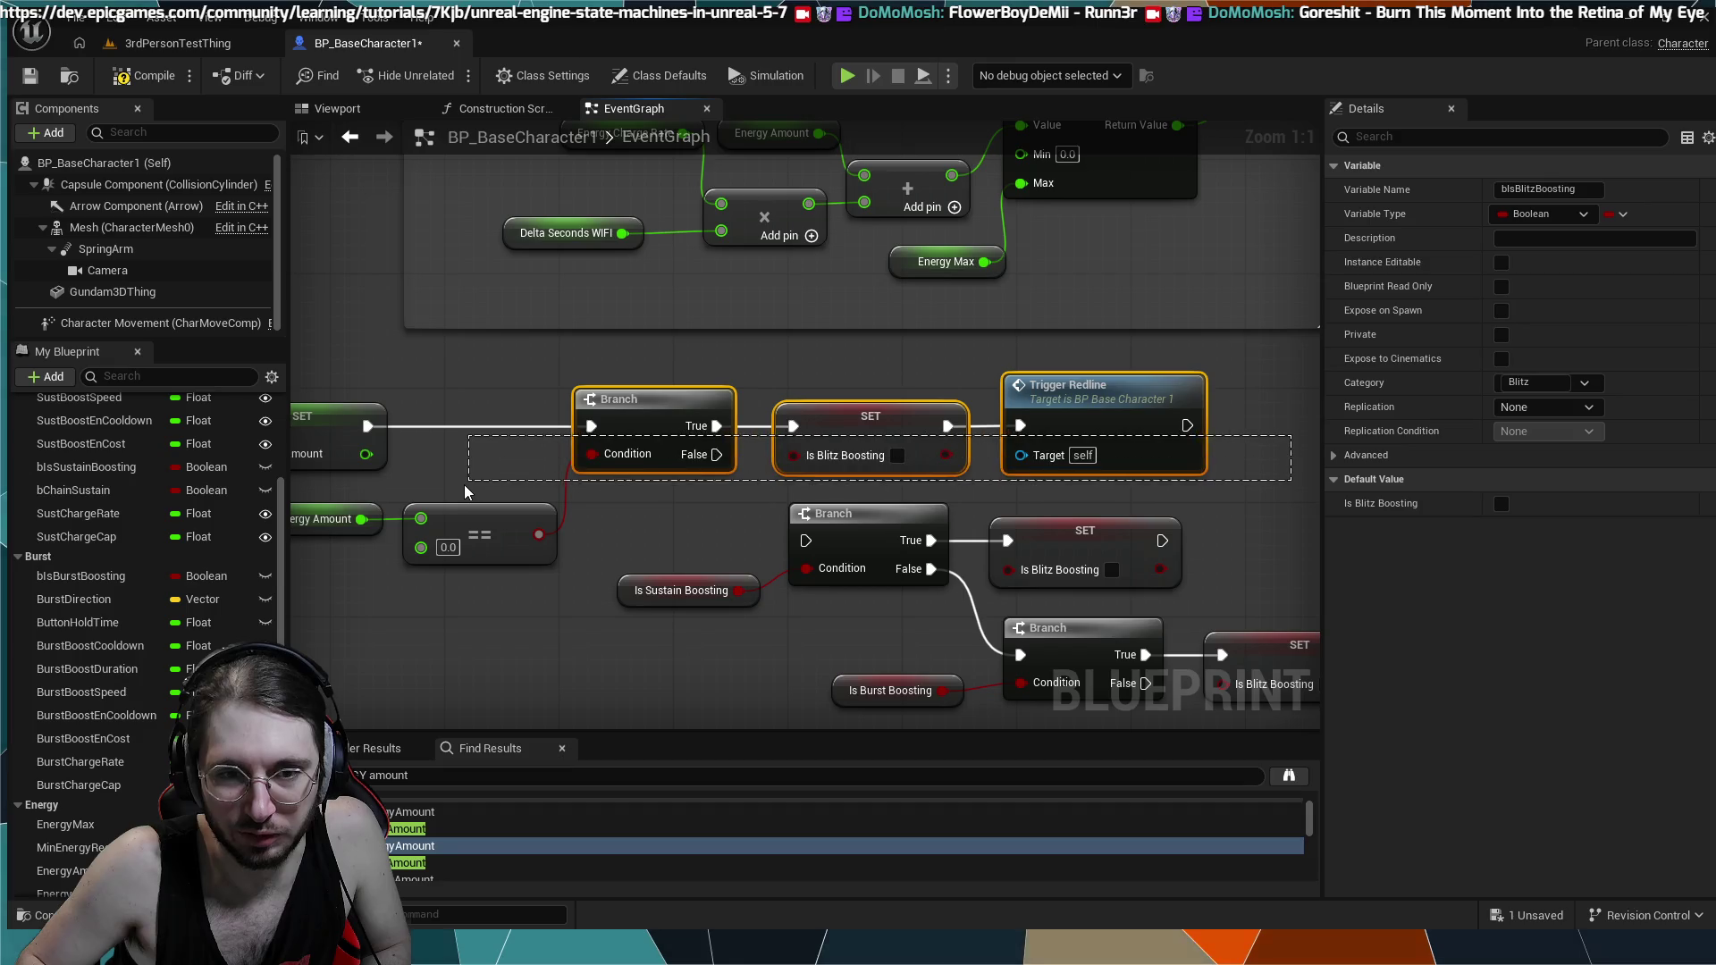
# - Move the Redline chain and == node further right
pyautogui.moveTo(465, 489); pyautogui.dragTo(463, 493)
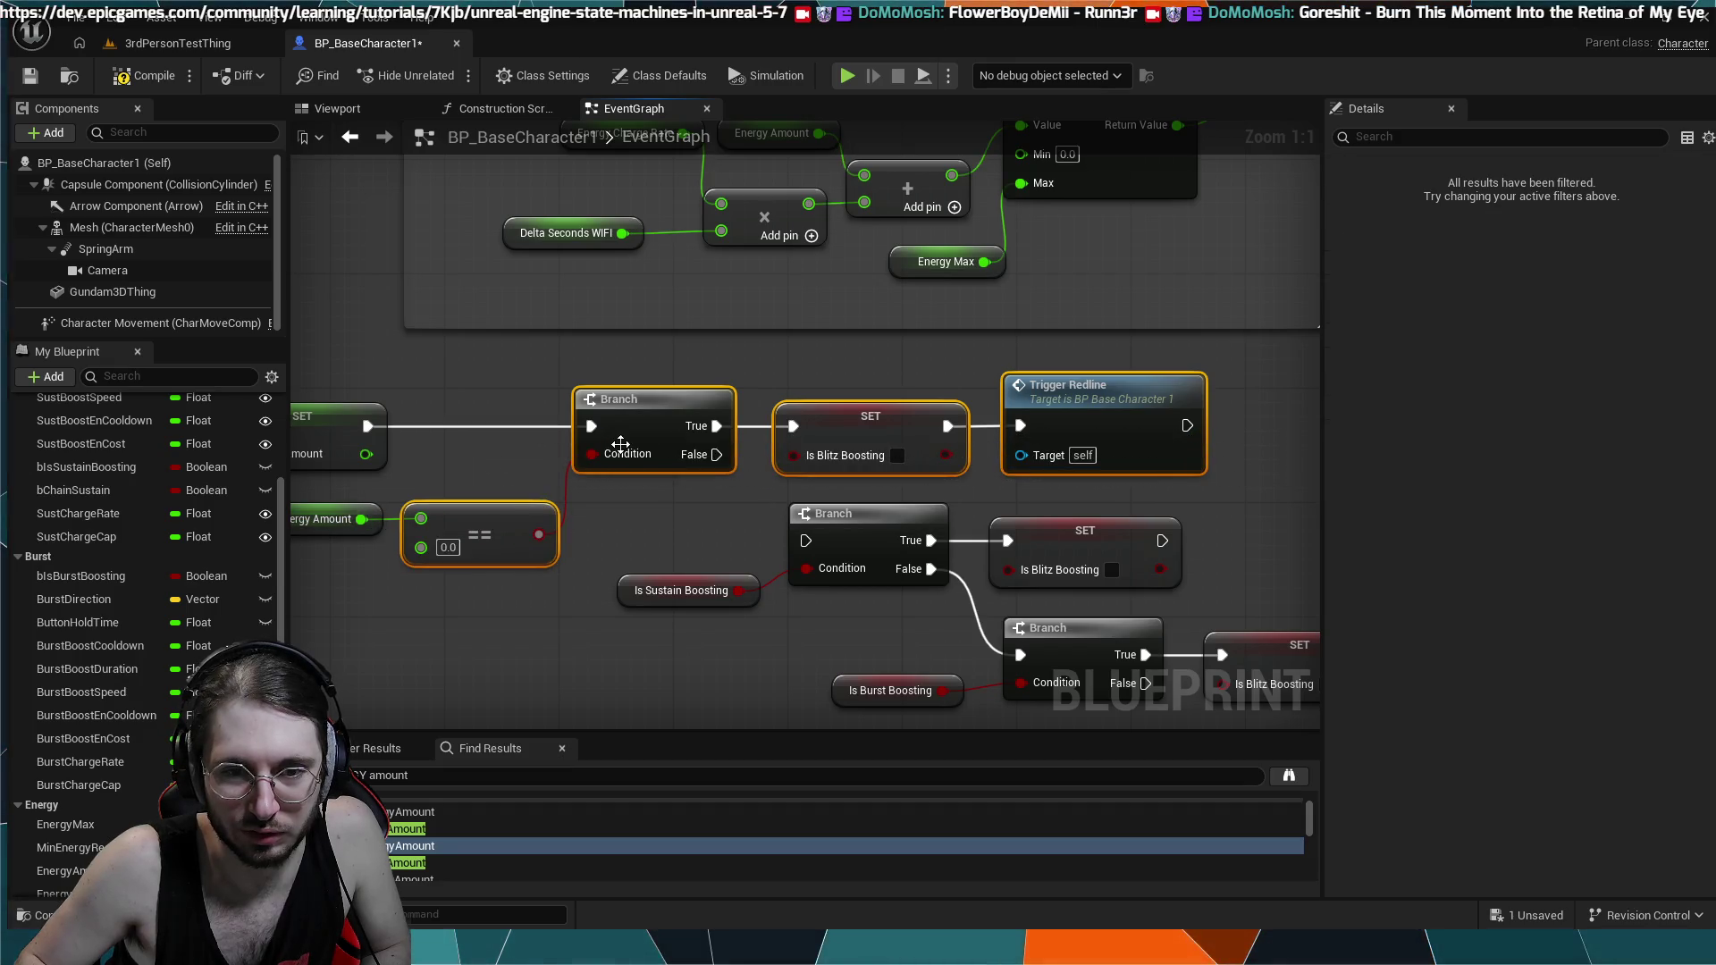
pyautogui.scroll(-3, 621, 454)
pyautogui.moveTo(626, 422)
pyautogui.mouseDown()
pyautogui.moveTo(1011, 399)
pyautogui.moveTo(1160, 419)
pyautogui.mouseUp()
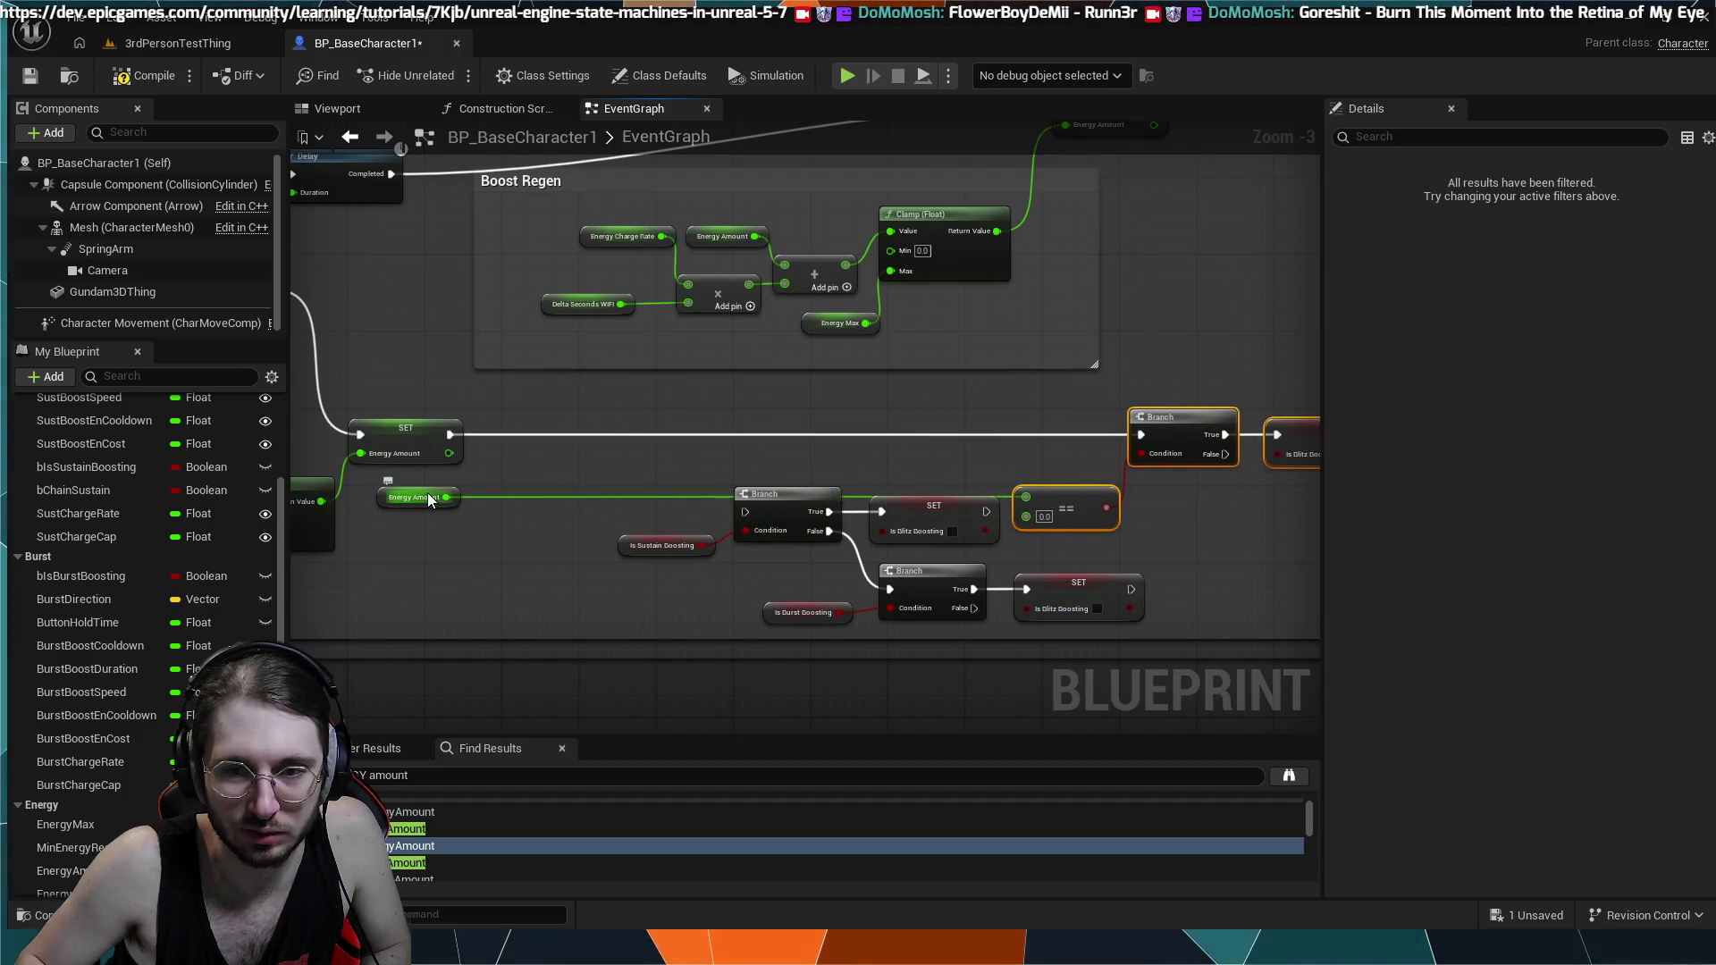
# - Select the Sustain and Burst boost-check Branches with their setters and place them beside SET Energy Amount
pyautogui.moveTo(1039, 626)
pyautogui.mouseDown()
pyautogui.moveTo(701, 483)
pyautogui.moveTo(633, 478)
pyautogui.moveTo(794, 506)
pyautogui.mouseUp()
pyautogui.keyDown('ctrl'); pyautogui.click(1055, 519); pyautogui.keyUp('ctrl')
pyautogui.click(731, 549)
pyautogui.moveTo(1062, 636)
pyautogui.mouseDown()
pyautogui.moveTo(766, 592)
pyautogui.moveTo(644, 483)
pyautogui.mouseUp()
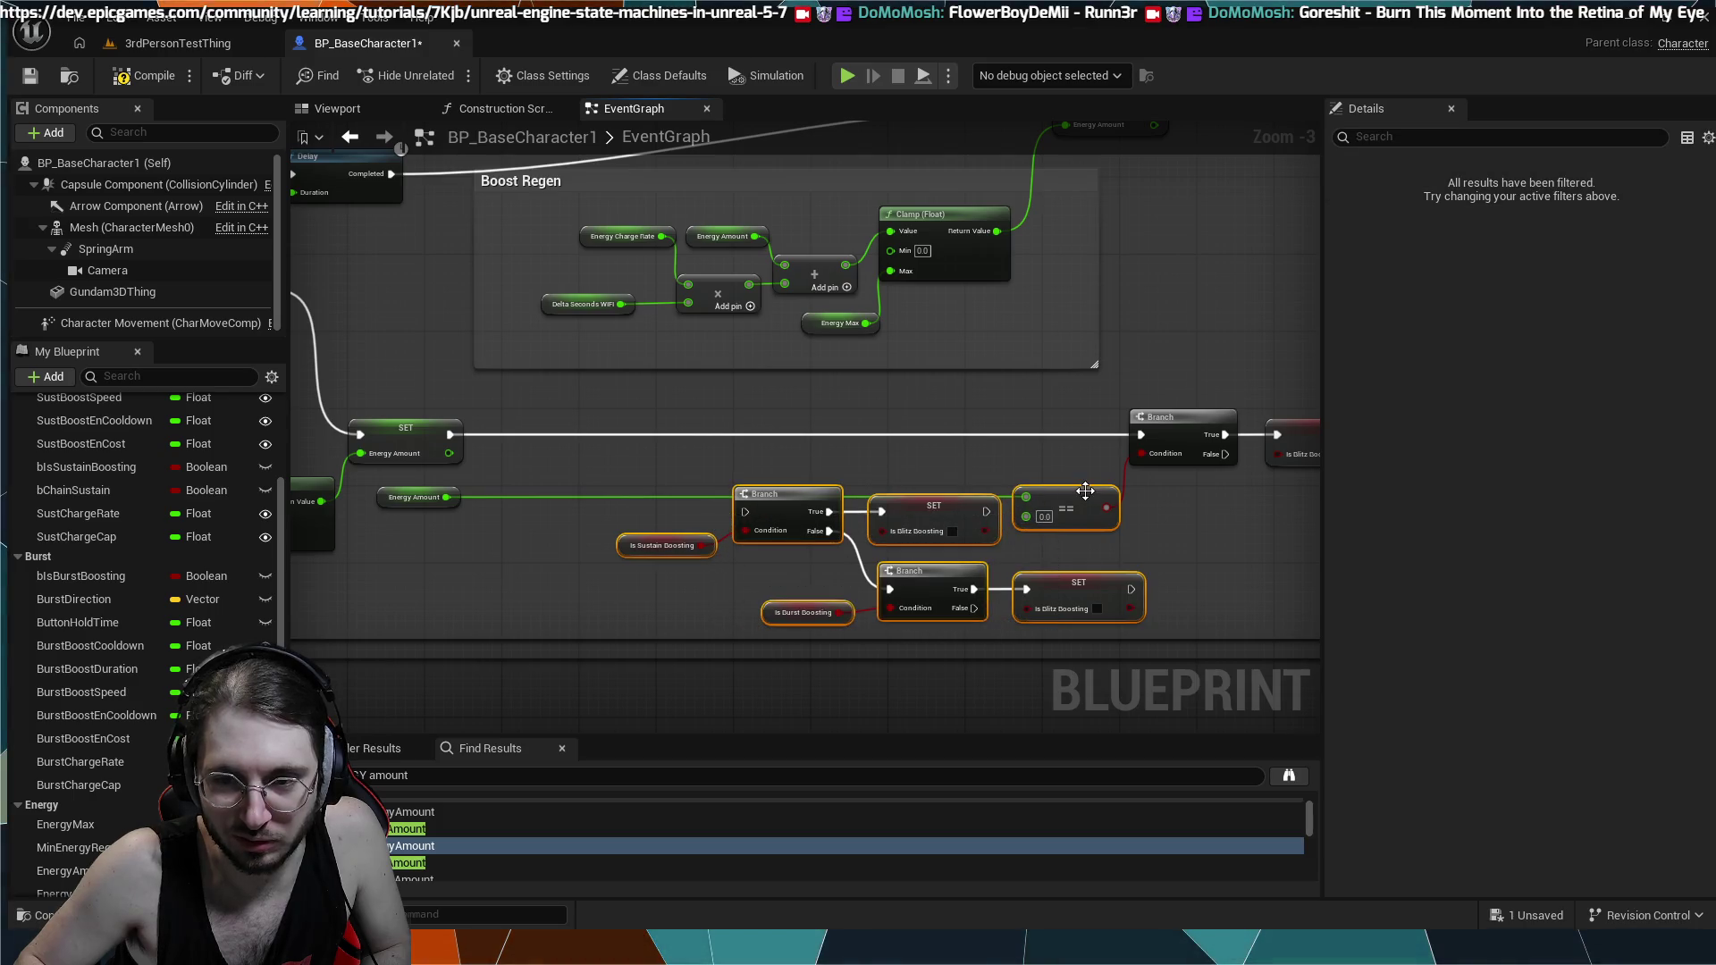
pyautogui.moveTo(948, 512)
pyautogui.mouseDown()
pyautogui.moveTo(802, 486)
pyautogui.moveTo(799, 433)
pyautogui.mouseUp()
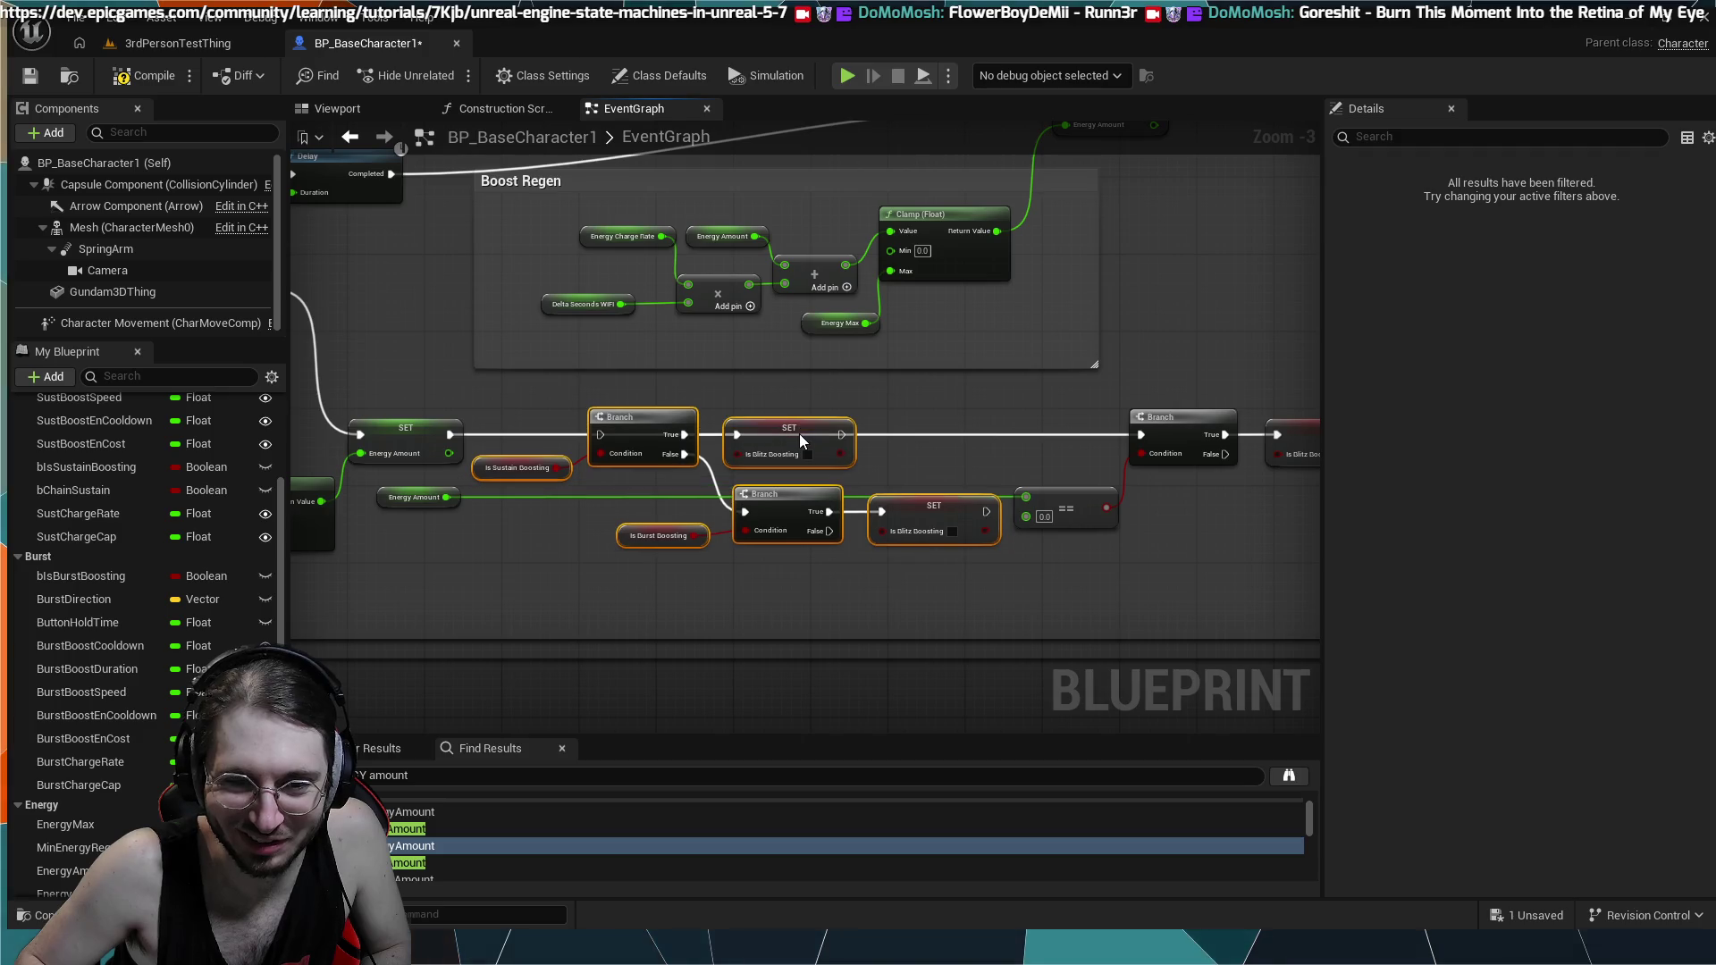
# - Nudge the == 0.0 node up and place the Energy Amount getter beside it
pyautogui.click(680, 504)
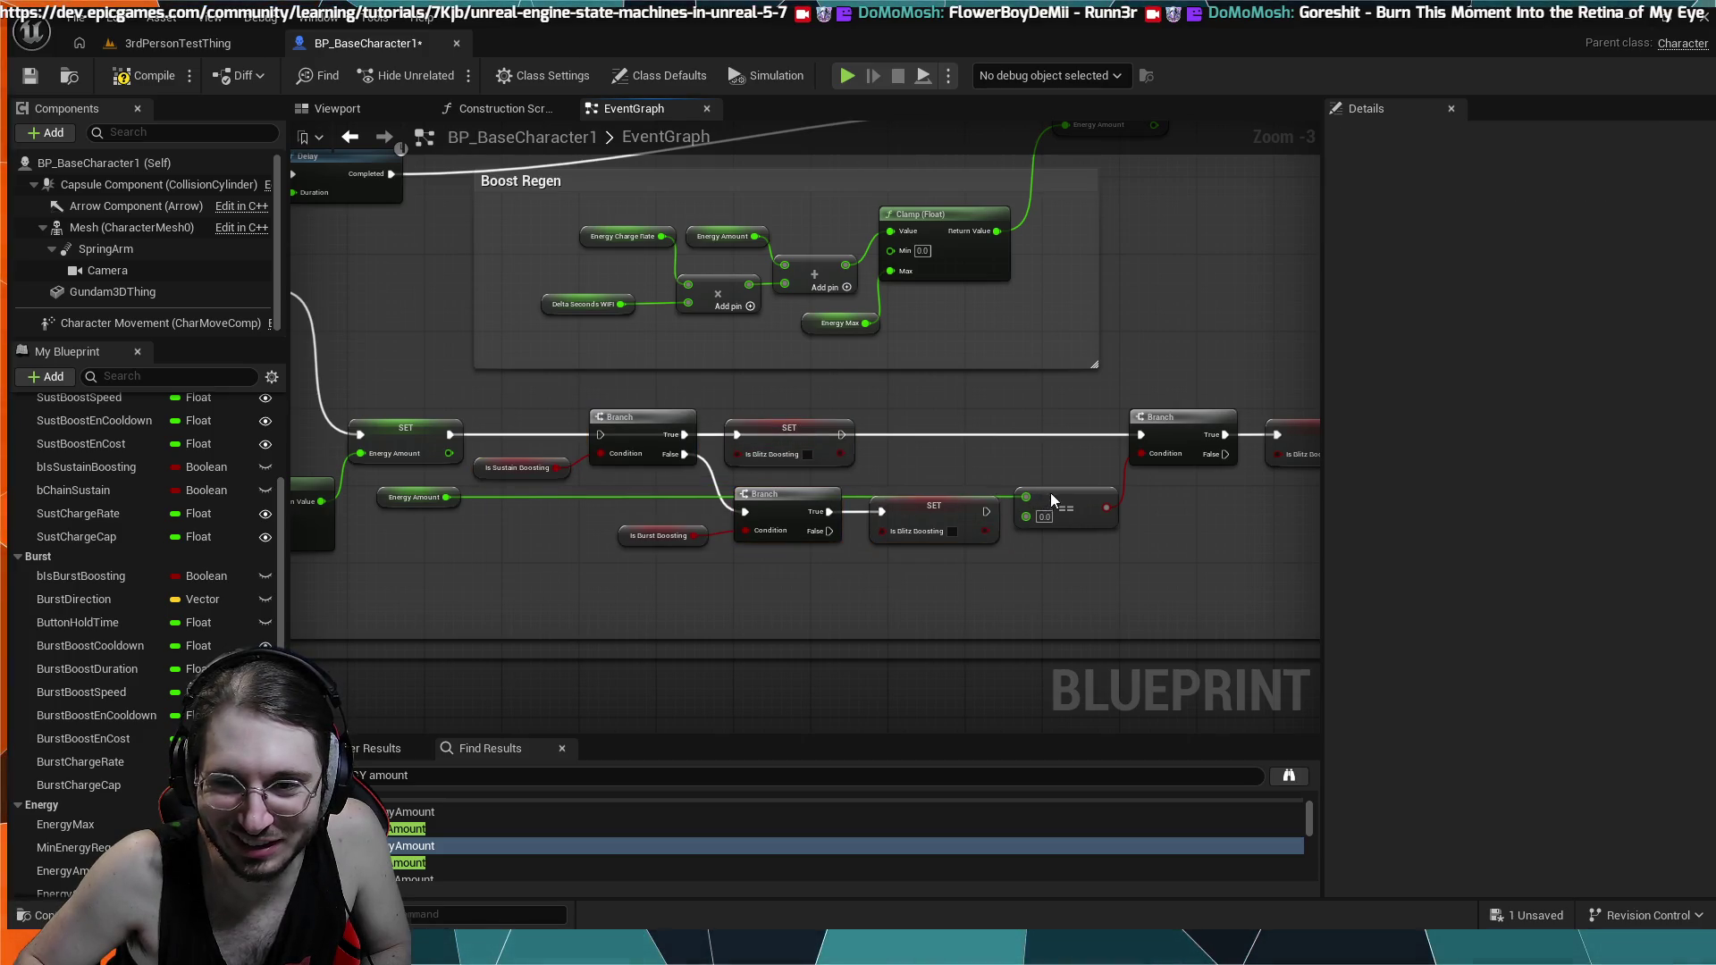
pyautogui.moveTo(1051, 495); pyautogui.dragTo(1048, 477)
pyautogui.moveTo(411, 489); pyautogui.dragTo(963, 471)
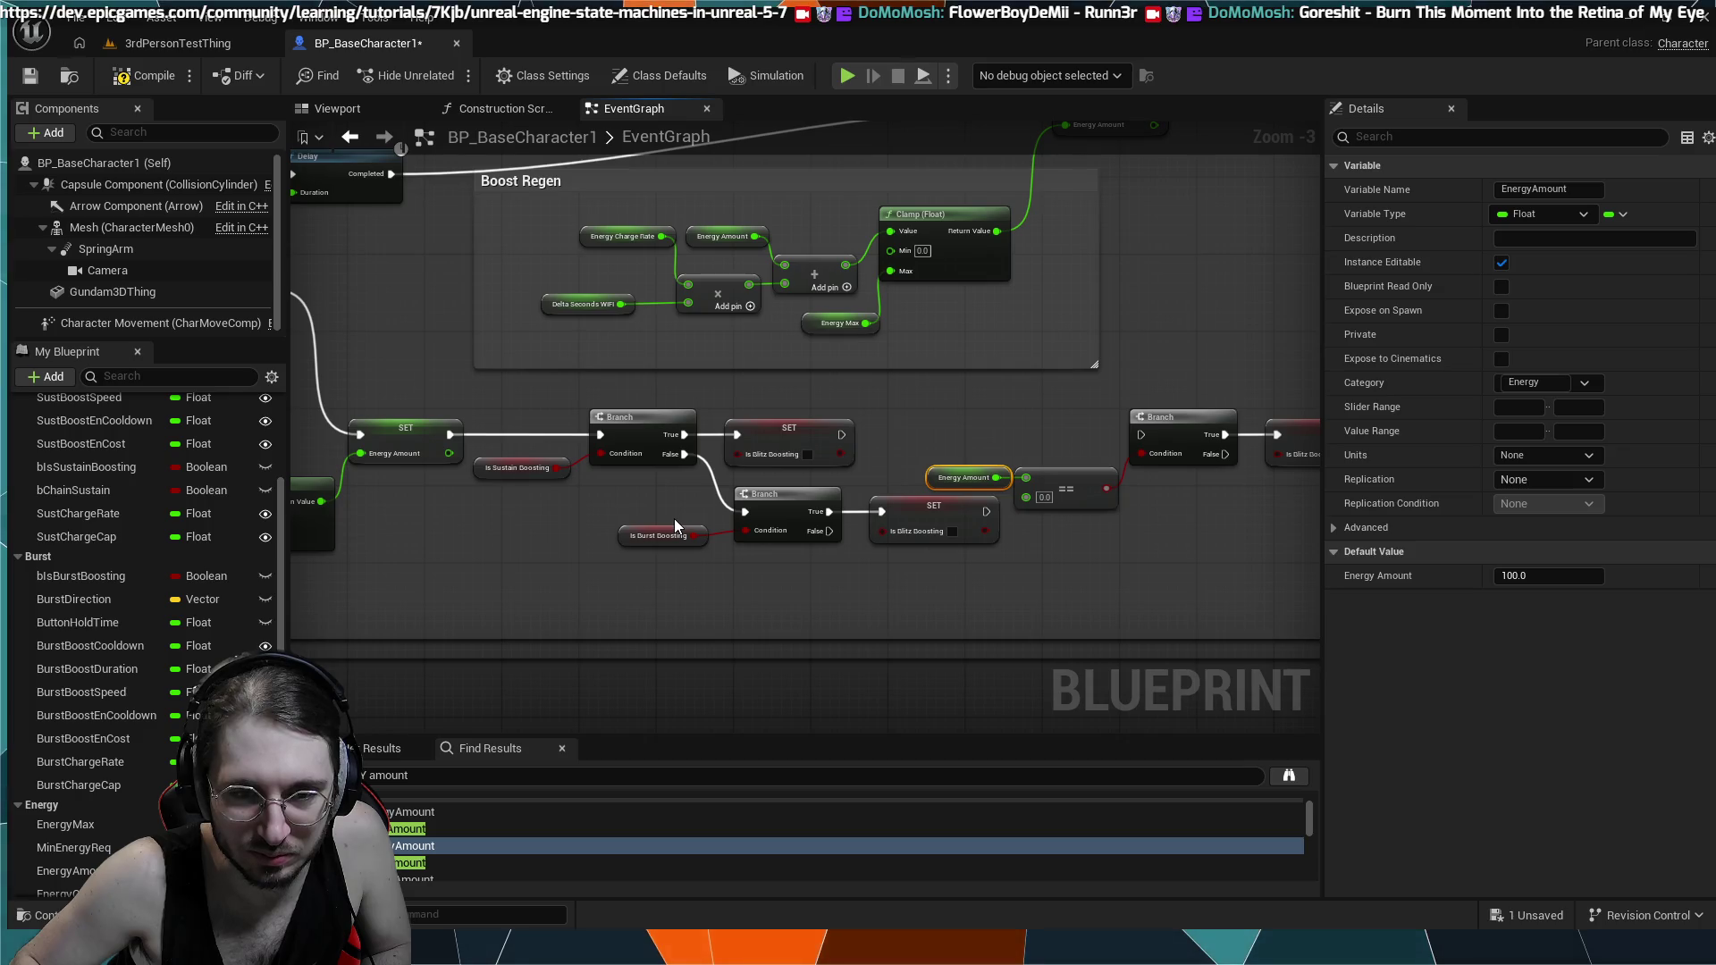
# - Wire the Burst Branch False pin into the energy-zero Branch, placing it and its Energy Amount getter
pyautogui.moveTo(830, 531)
pyautogui.mouseDown()
pyautogui.moveTo(912, 593)
pyautogui.moveTo(1074, 432)
pyautogui.moveTo(1140, 444)
pyautogui.mouseUp()
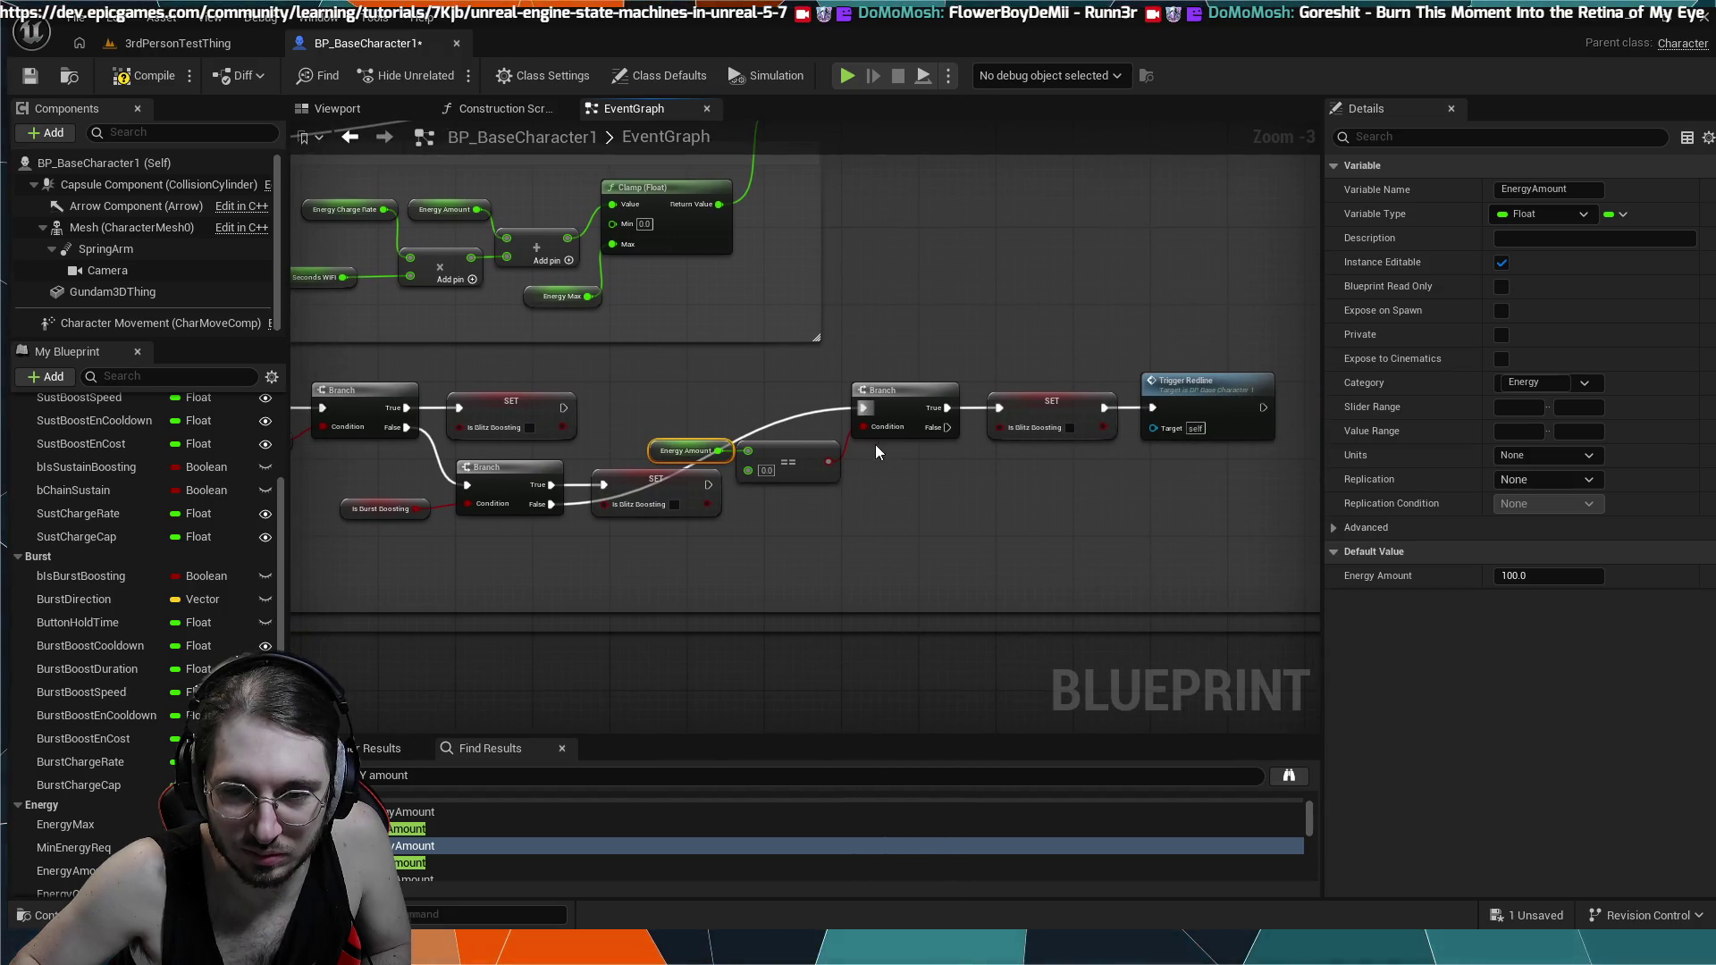
pyautogui.moveTo(897, 402); pyautogui.dragTo(888, 451)
pyautogui.moveTo(792, 545); pyautogui.dragTo(533, 574)
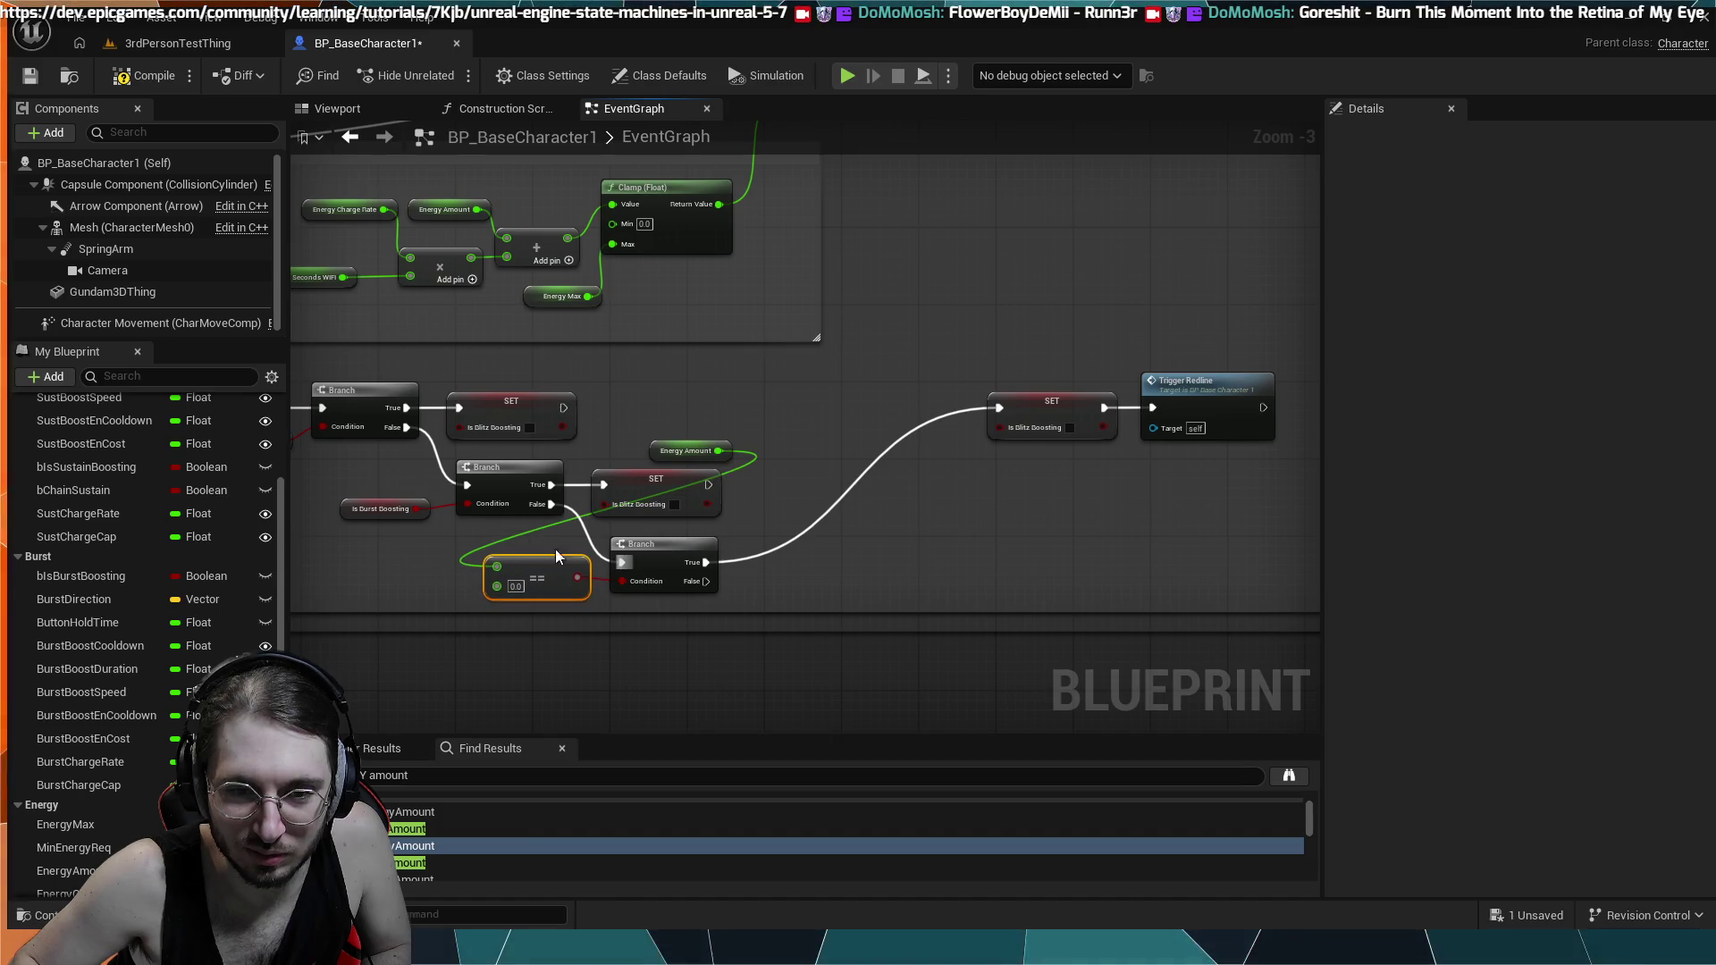
pyautogui.moveTo(693, 456); pyautogui.dragTo(442, 563)
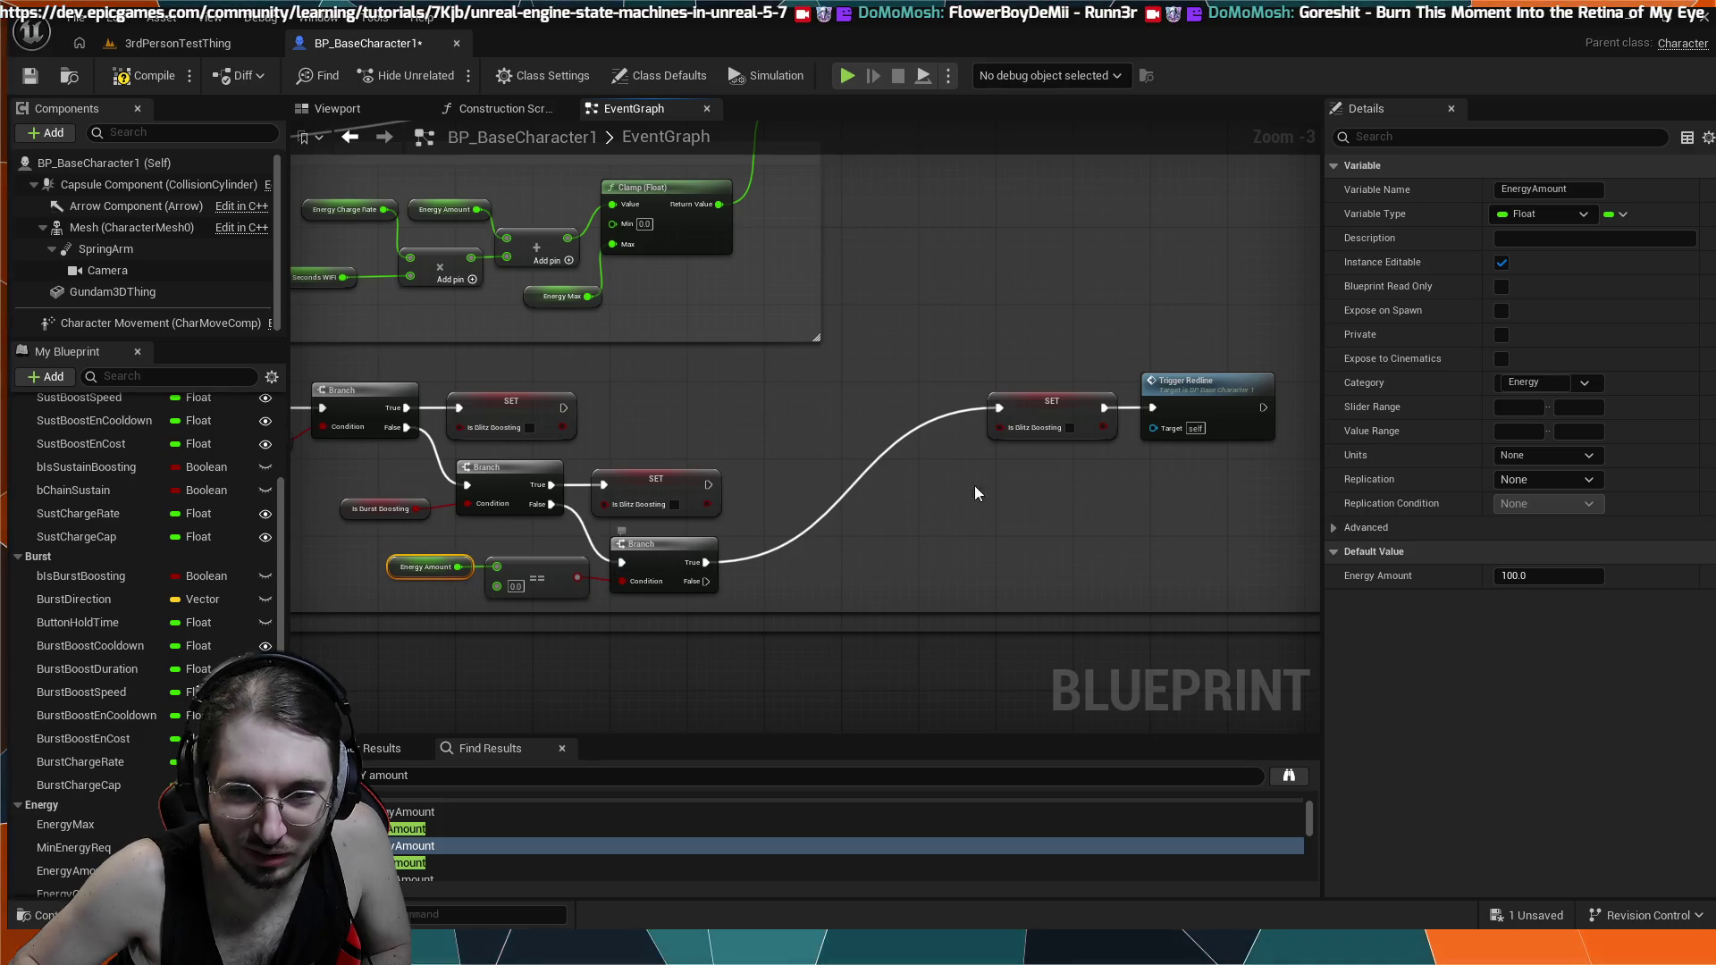
# - Line up SET Is Blitz Boosting and Trigger Redline after the branch, compile, and start simulating
pyautogui.moveTo(1060, 413); pyautogui.dragTo(854, 552)
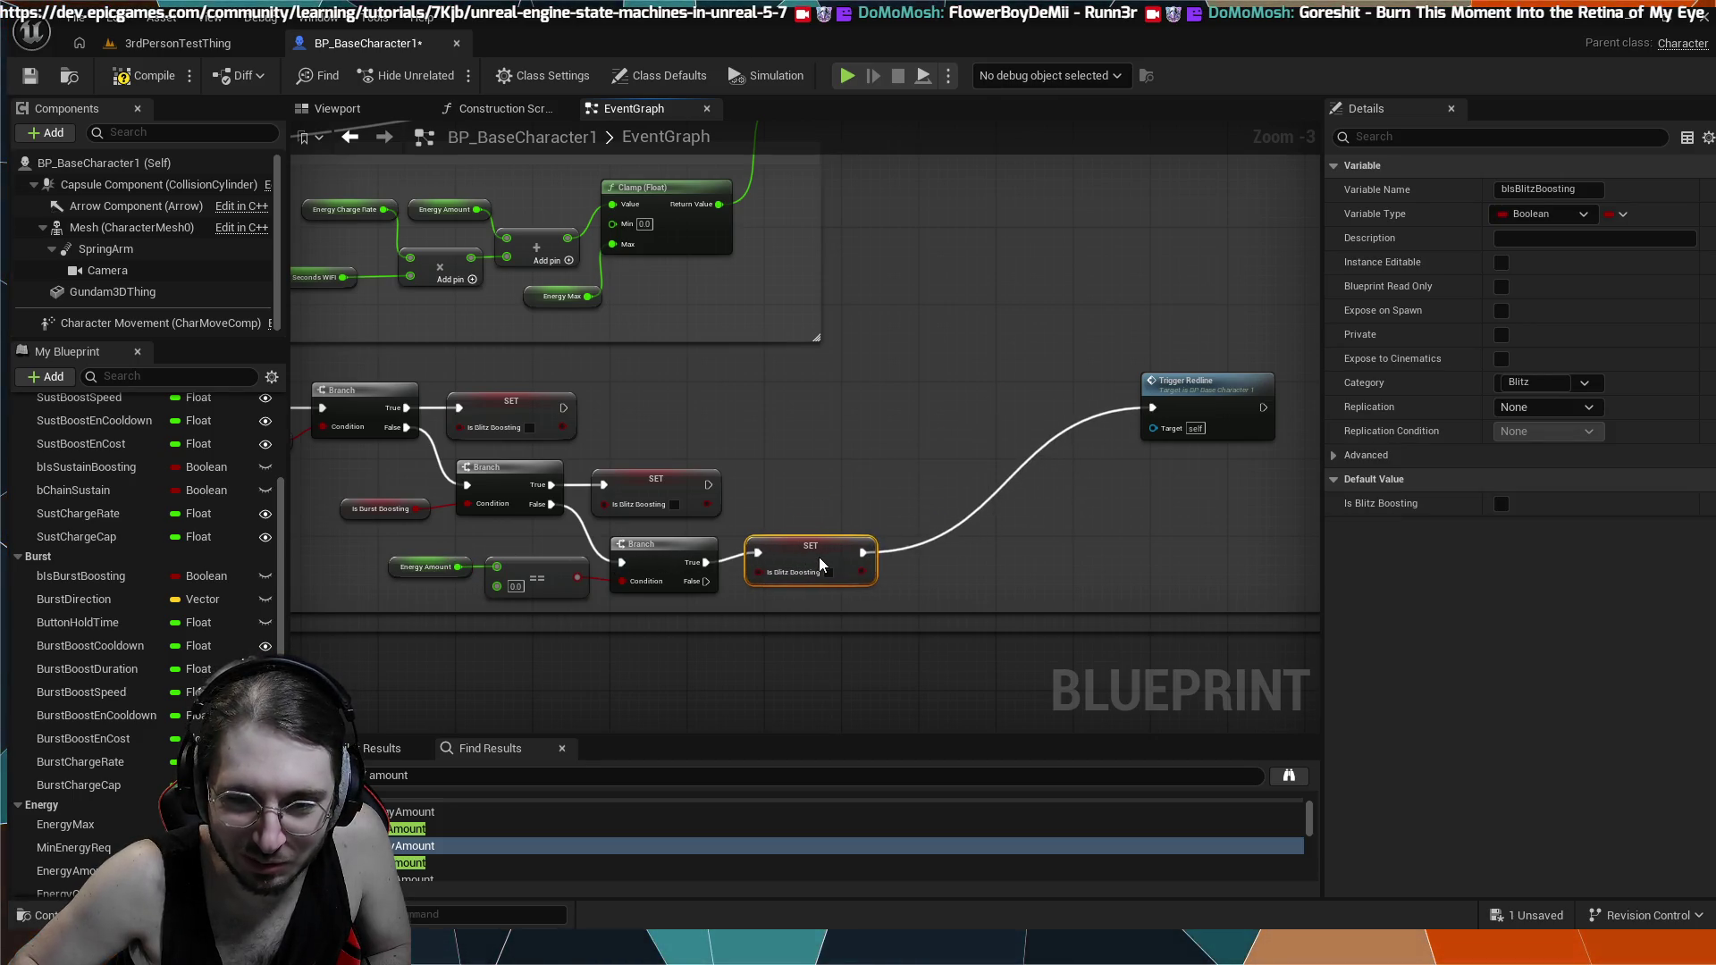
pyautogui.moveTo(1192, 393); pyautogui.dragTo(1036, 489)
pyautogui.moveTo(970, 558); pyautogui.dragTo(969, 547)
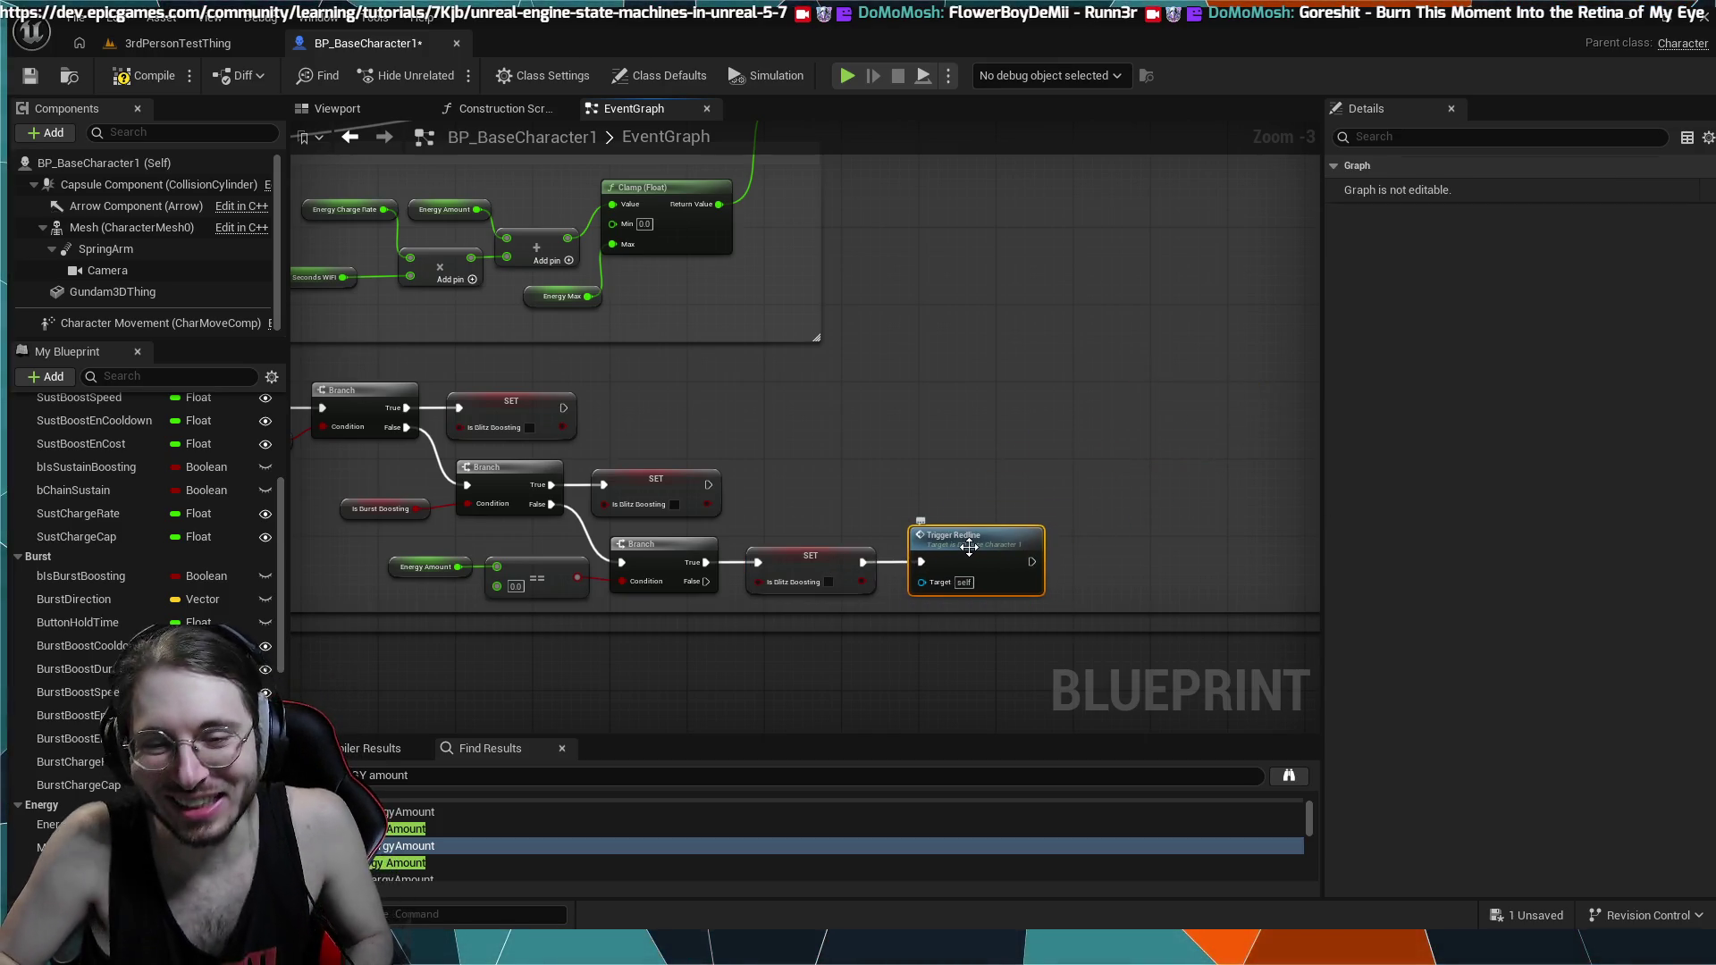
pyautogui.click(157, 79)
pyautogui.click(845, 76)
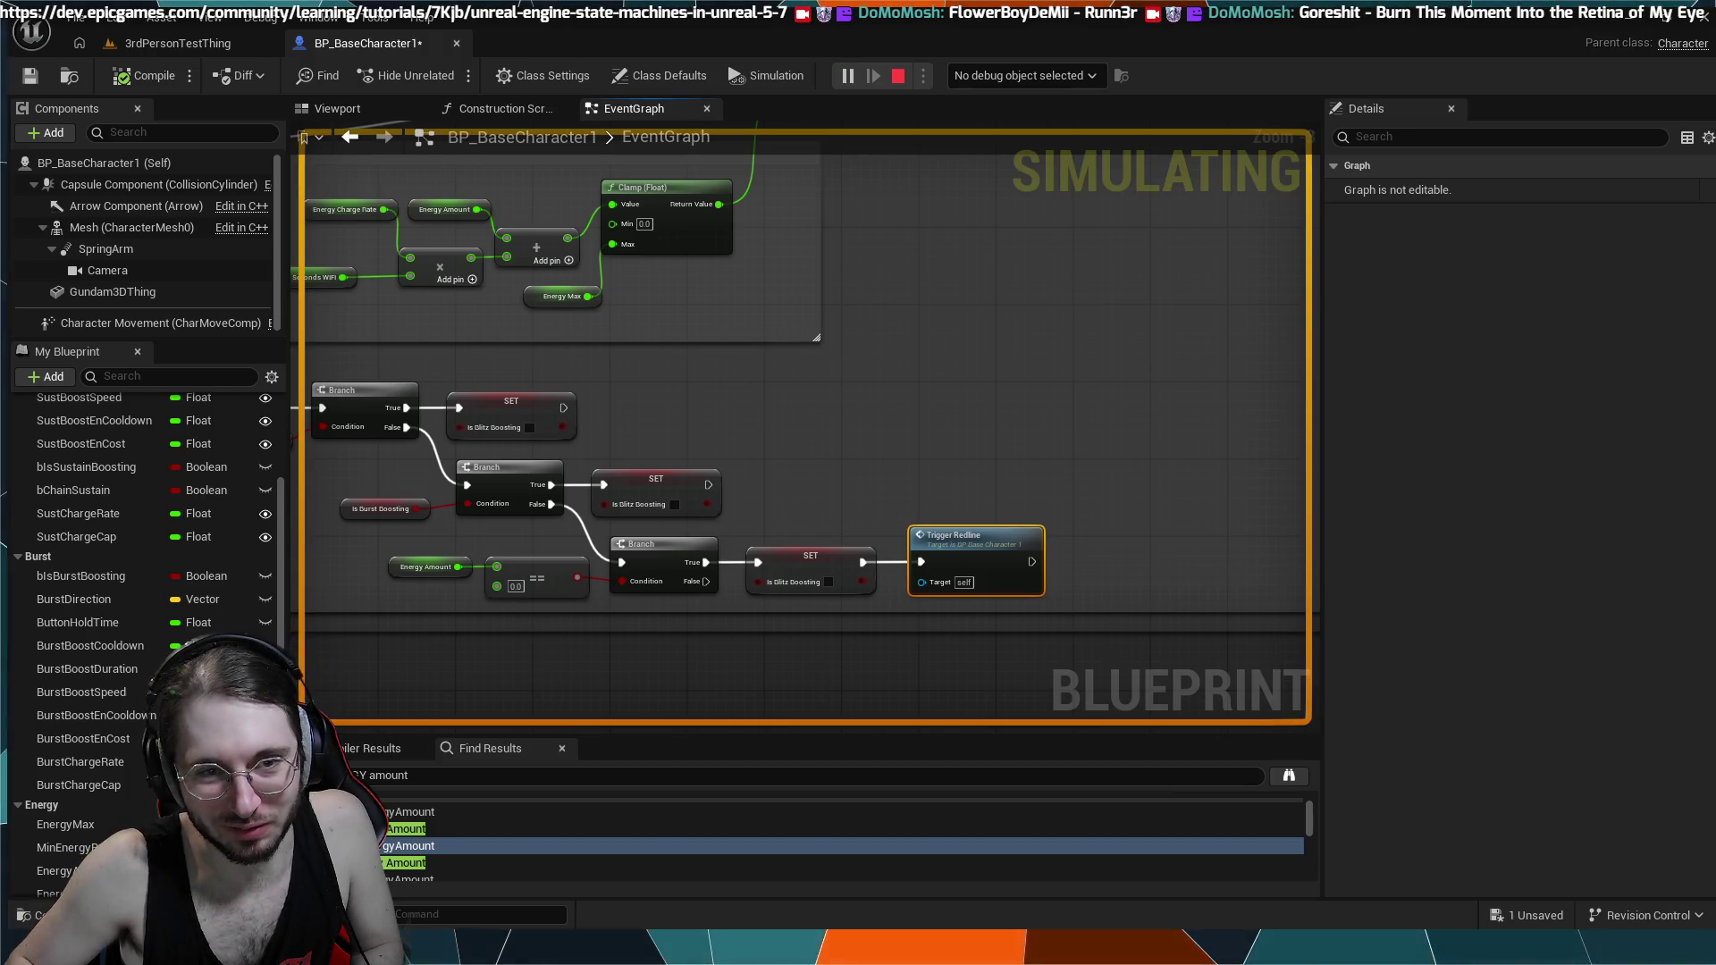
# - Stop simulating, play-test 3rdPersonTestThing boosting until mana depletes, then return to BP_BaseCharacter1
pyautogui.press('Escape')
pyautogui.click(178, 43)
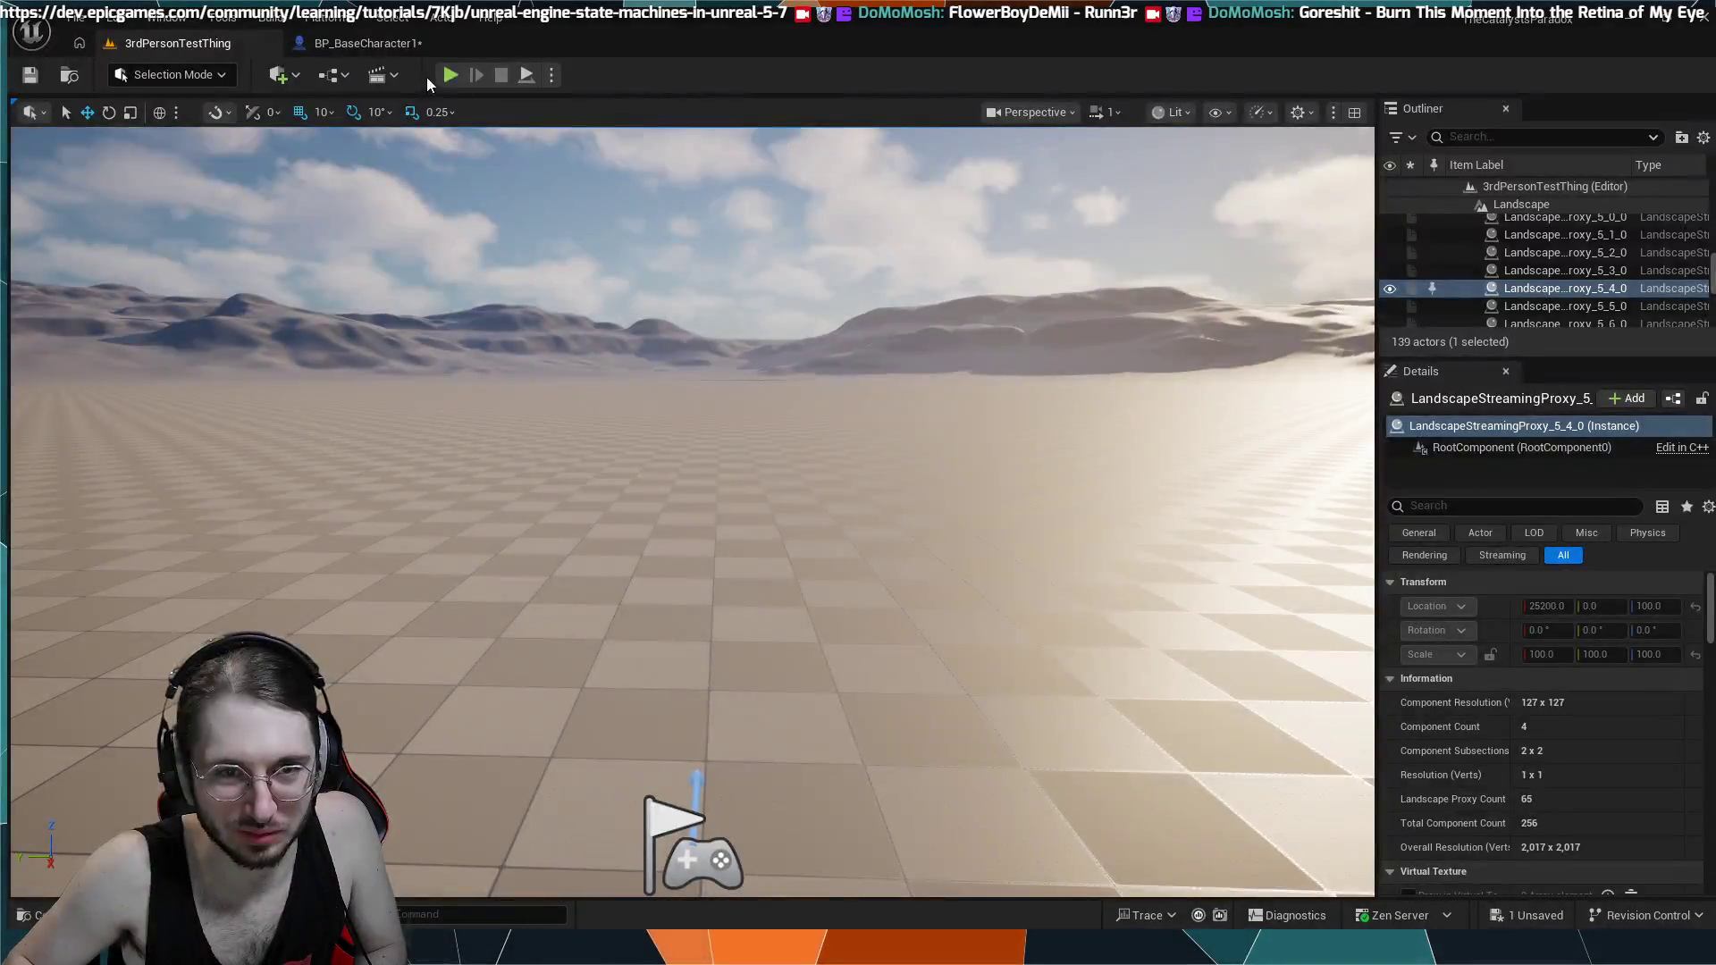
pyautogui.hotkey('alt', 'p')
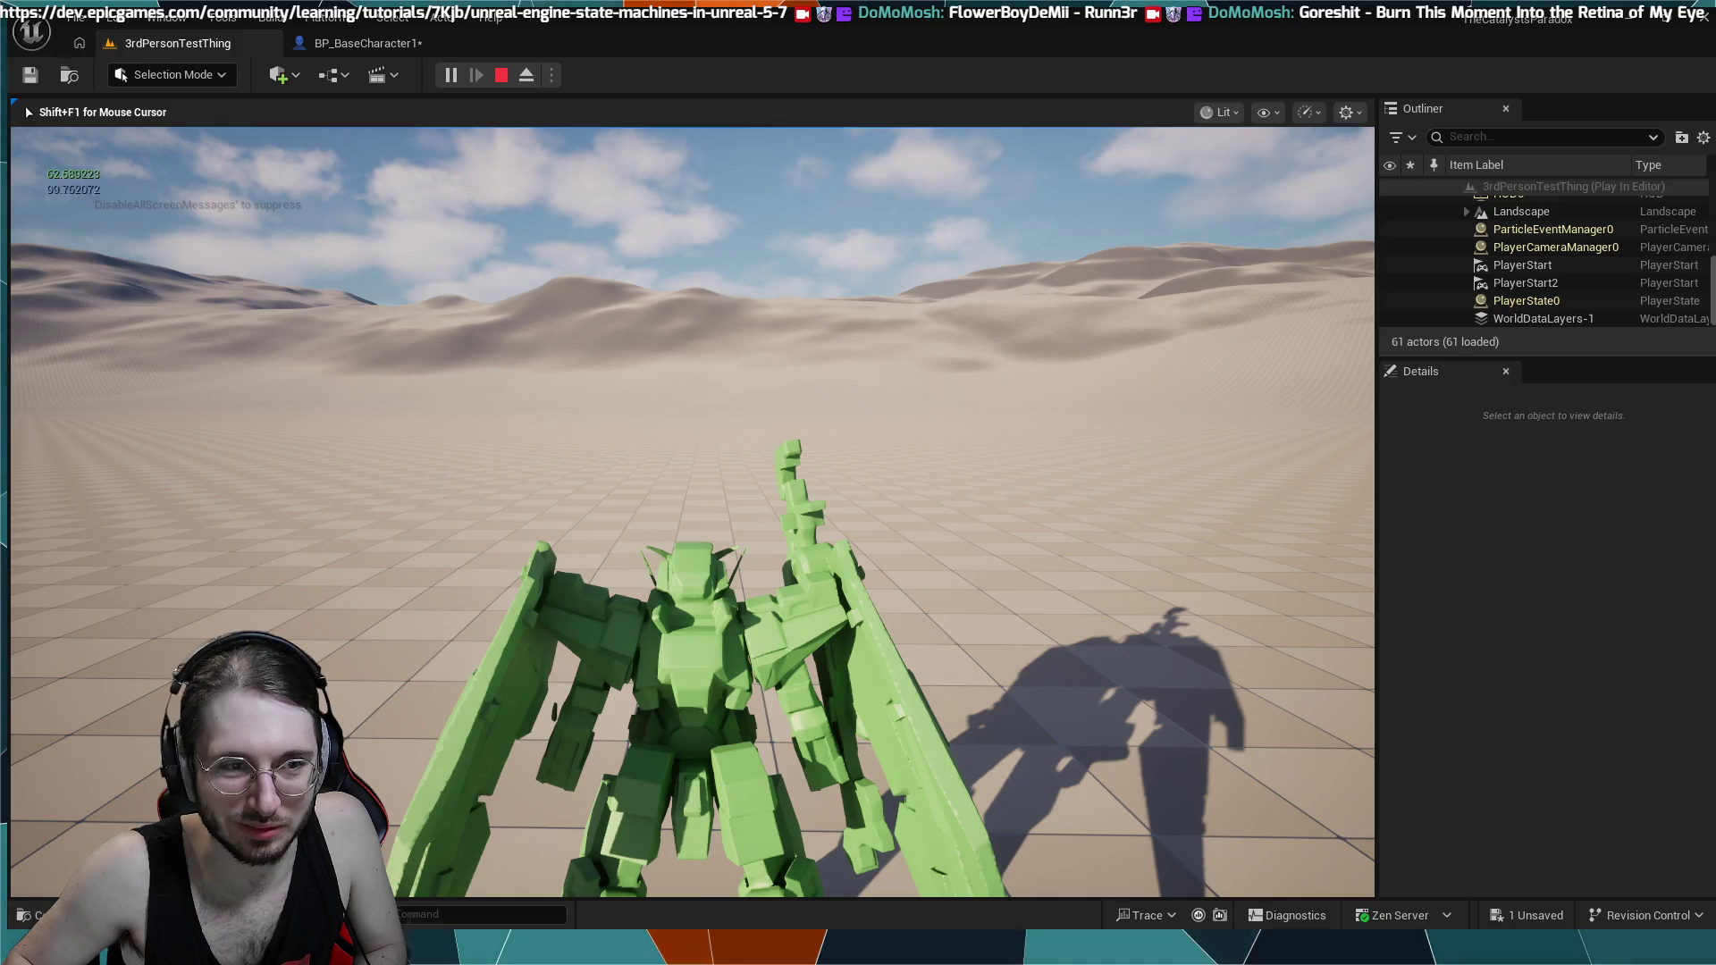
pyautogui.hotkey('shift', 'w')
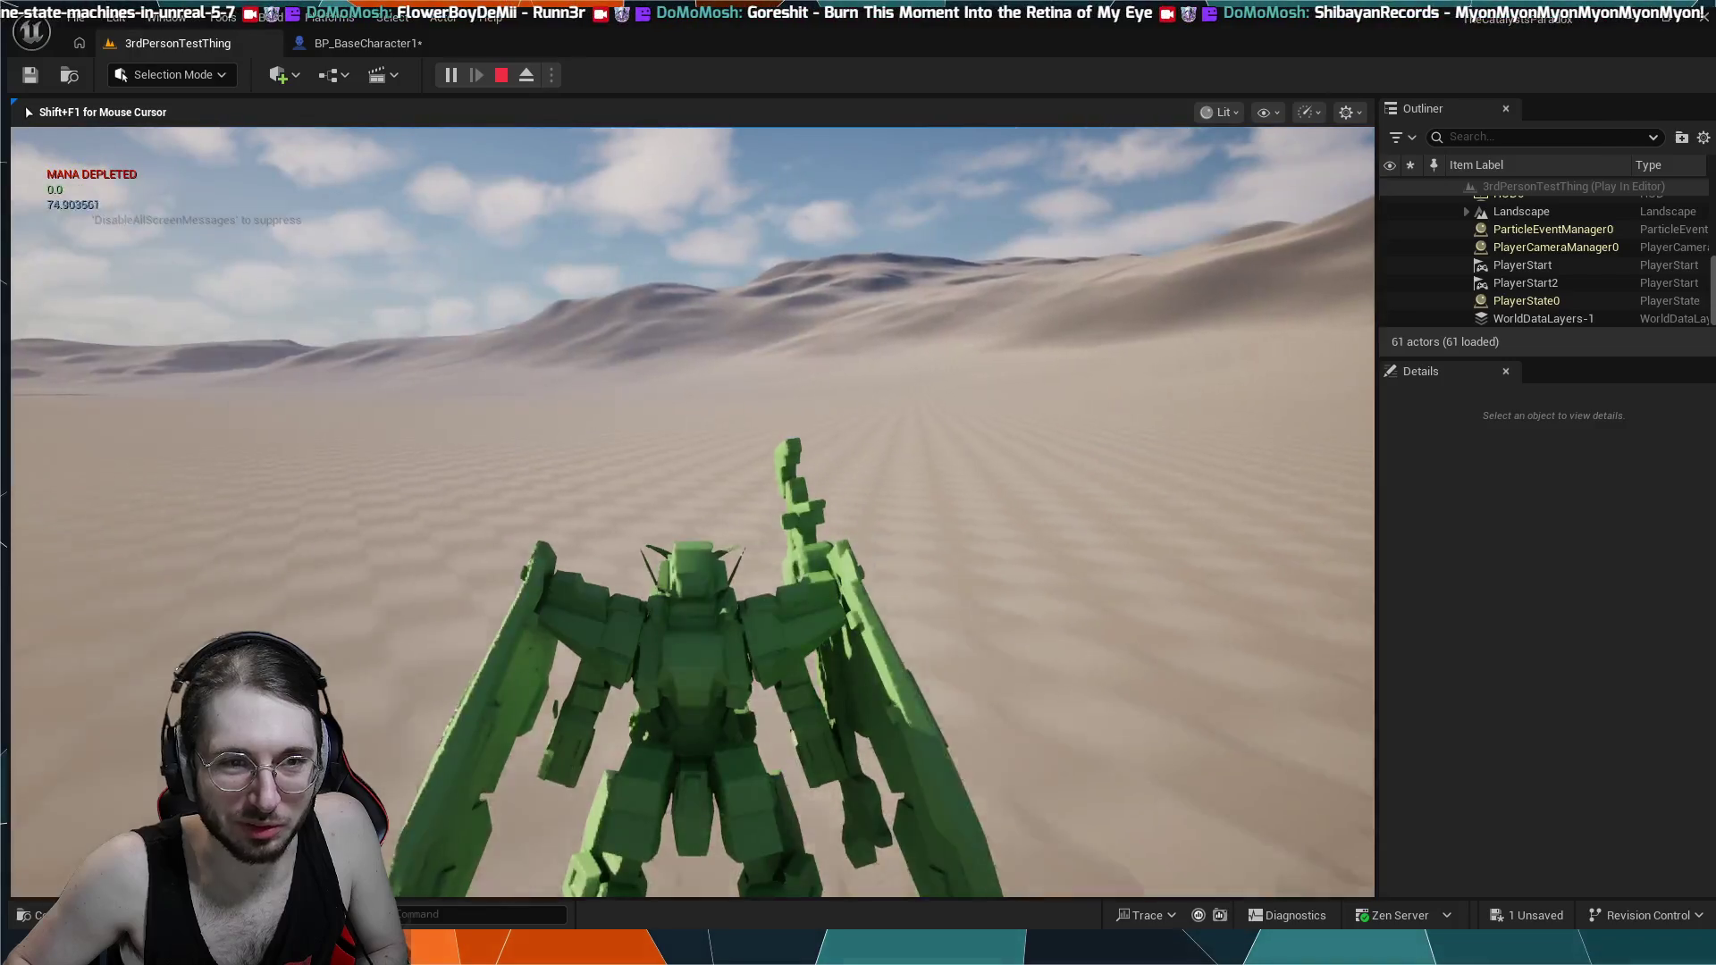
pyautogui.press('Escape')
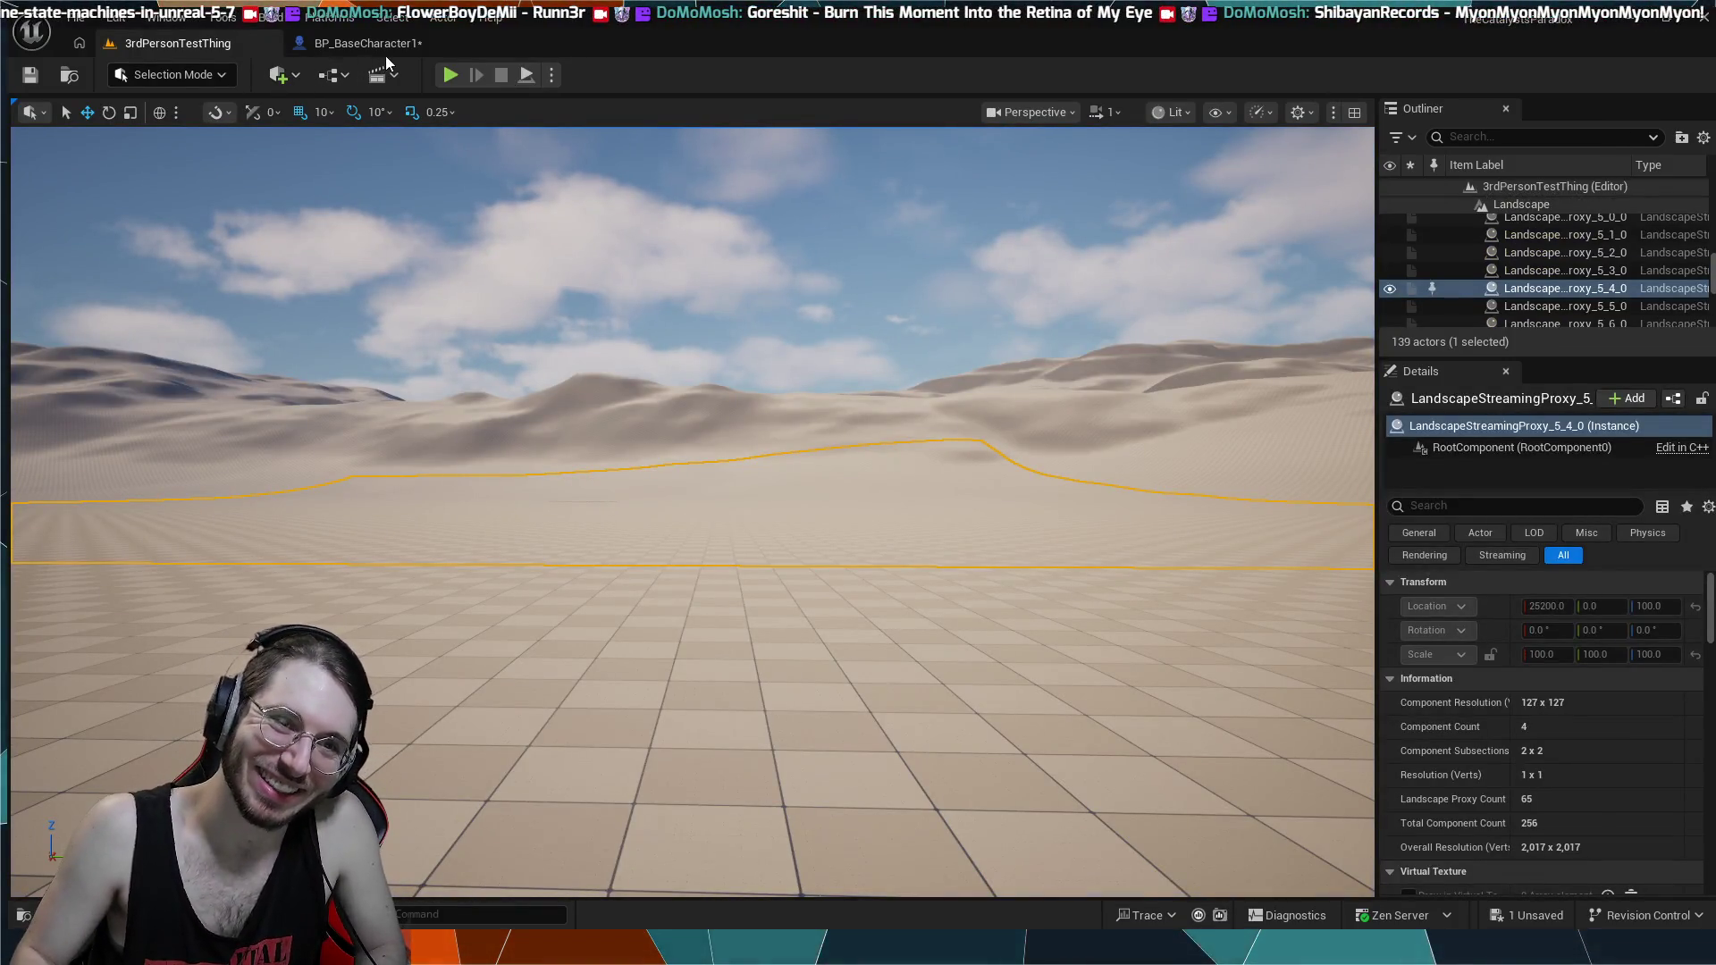
pyautogui.click(383, 45)
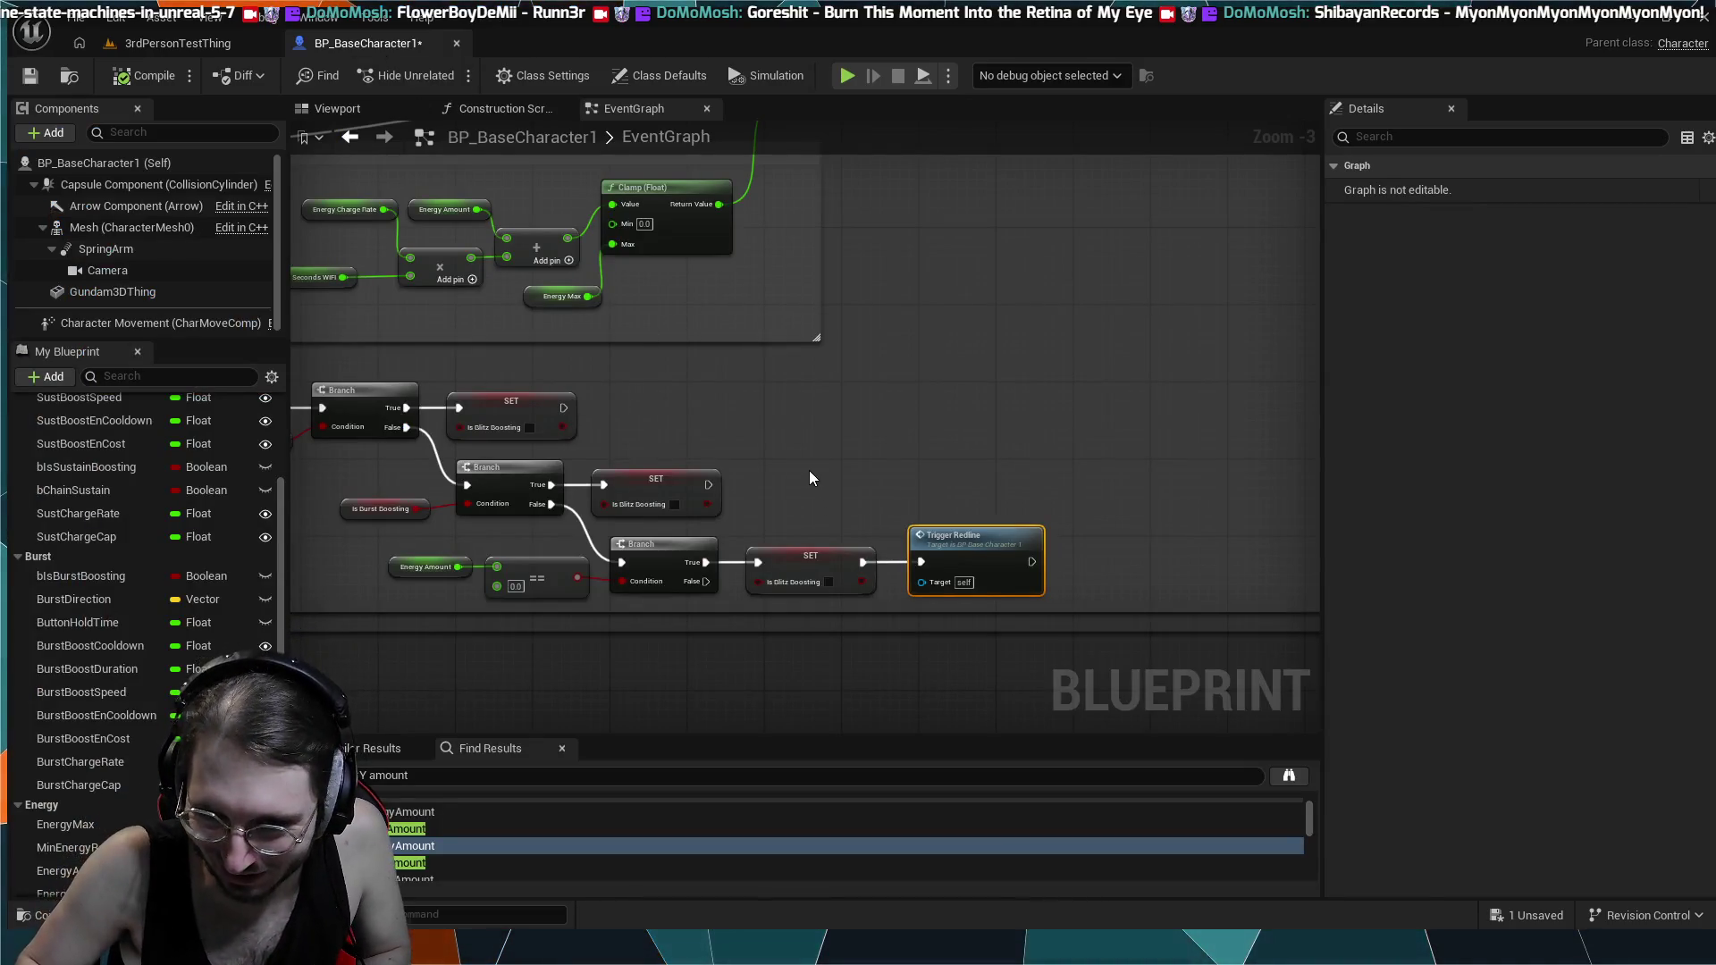
# - Inspect the boost-check chain, SET Velocity, SET Energy Amount, Clamp and Blitz Boost cooldown nodes
pyautogui.scroll(2, 815, 461)
pyautogui.moveTo(893, 437); pyautogui.dragTo(1121, 458)
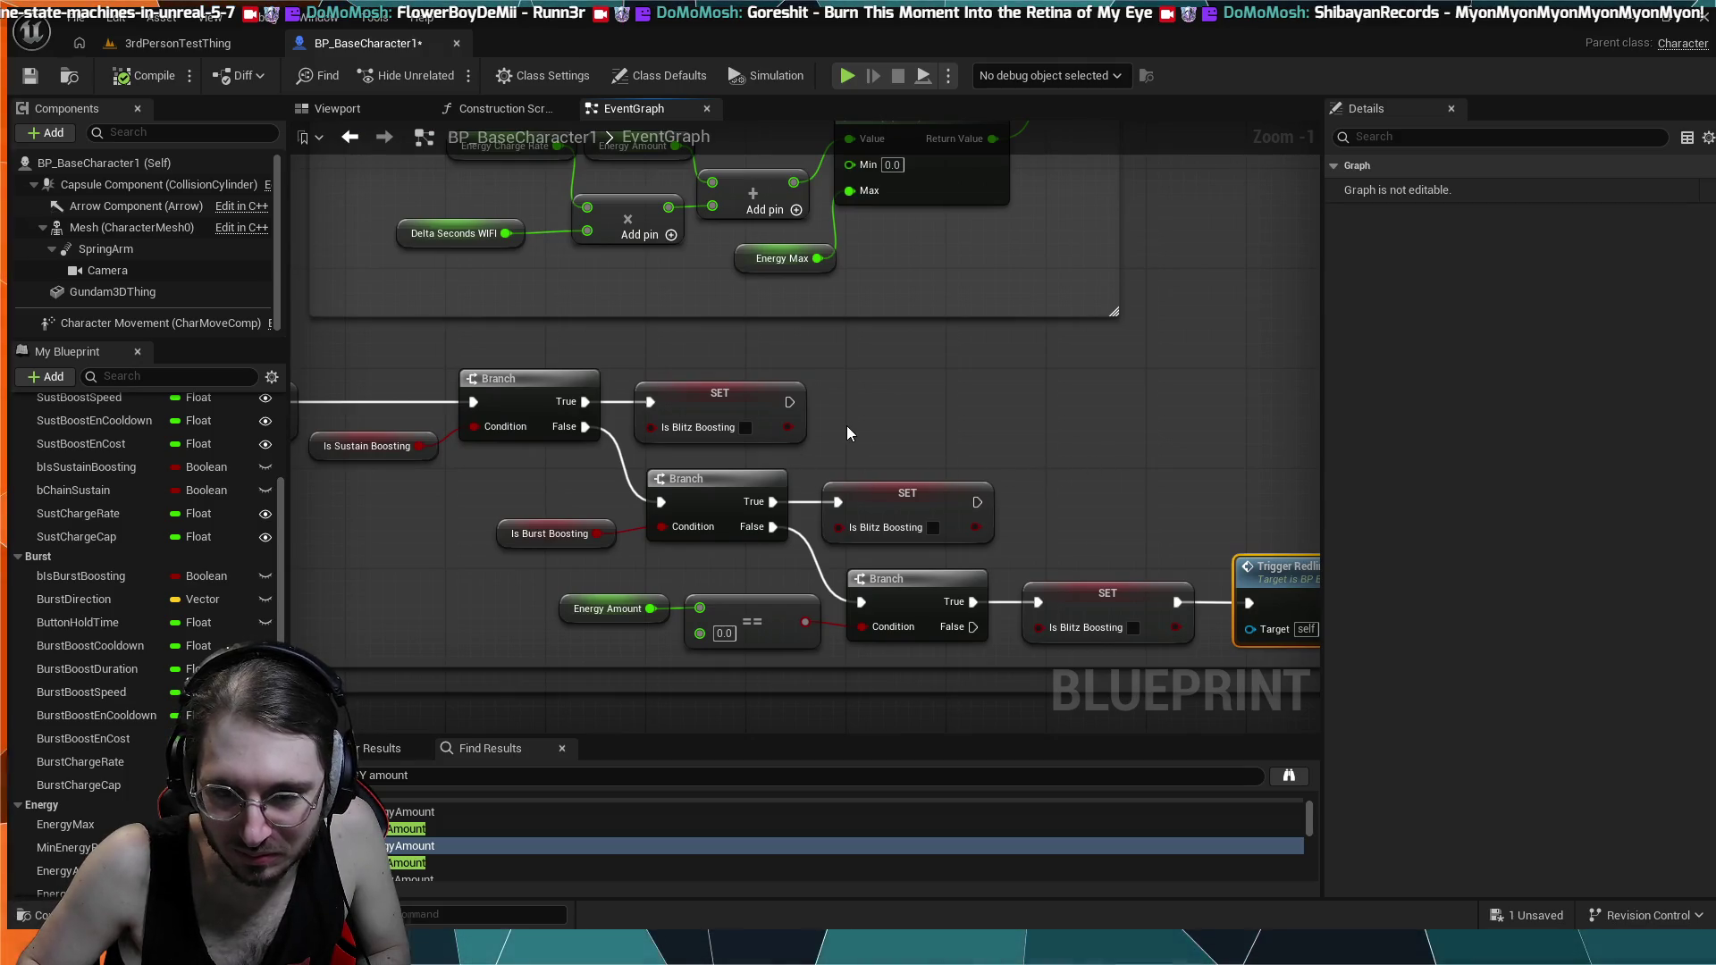
pyautogui.moveTo(743, 403); pyautogui.dragTo(1146, 402)
pyautogui.moveTo(608, 501); pyautogui.dragTo(970, 483)
pyautogui.moveTo(658, 413)
pyautogui.mouseDown()
pyautogui.moveTo(864, 417)
pyautogui.moveTo(748, 470)
pyautogui.moveTo(667, 434)
pyautogui.moveTo(686, 509)
pyautogui.moveTo(924, 745)
pyautogui.mouseUp()
pyautogui.moveTo(488, 345)
pyautogui.mouseDown()
pyautogui.moveTo(793, 359)
pyautogui.moveTo(700, 358)
pyautogui.moveTo(507, 184)
pyautogui.mouseUp()
pyautogui.moveTo(725, 390)
pyautogui.mouseDown()
pyautogui.moveTo(621, 321)
pyautogui.moveTo(665, 310)
pyautogui.mouseUp()
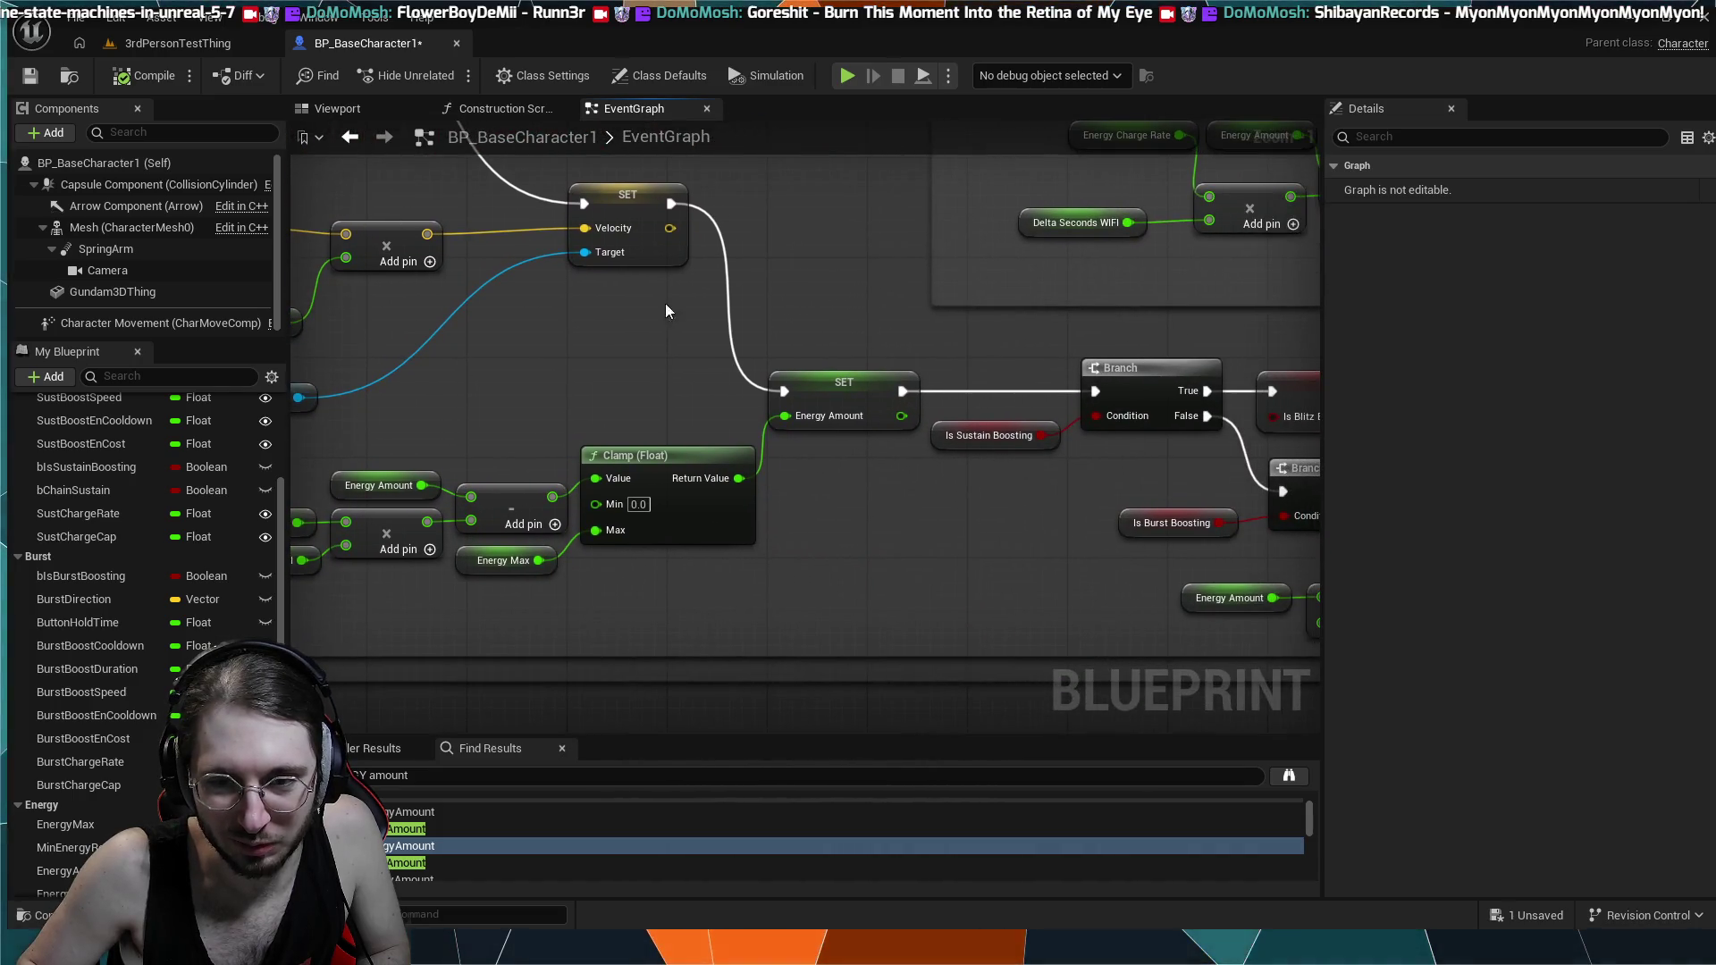
# - Review SET Is Blitz Boosting, the NOT boost branches and Delay node, then return to the level
pyautogui.moveTo(994, 404)
pyautogui.mouseDown()
pyautogui.moveTo(731, 371)
pyautogui.moveTo(608, 325)
pyautogui.mouseUp()
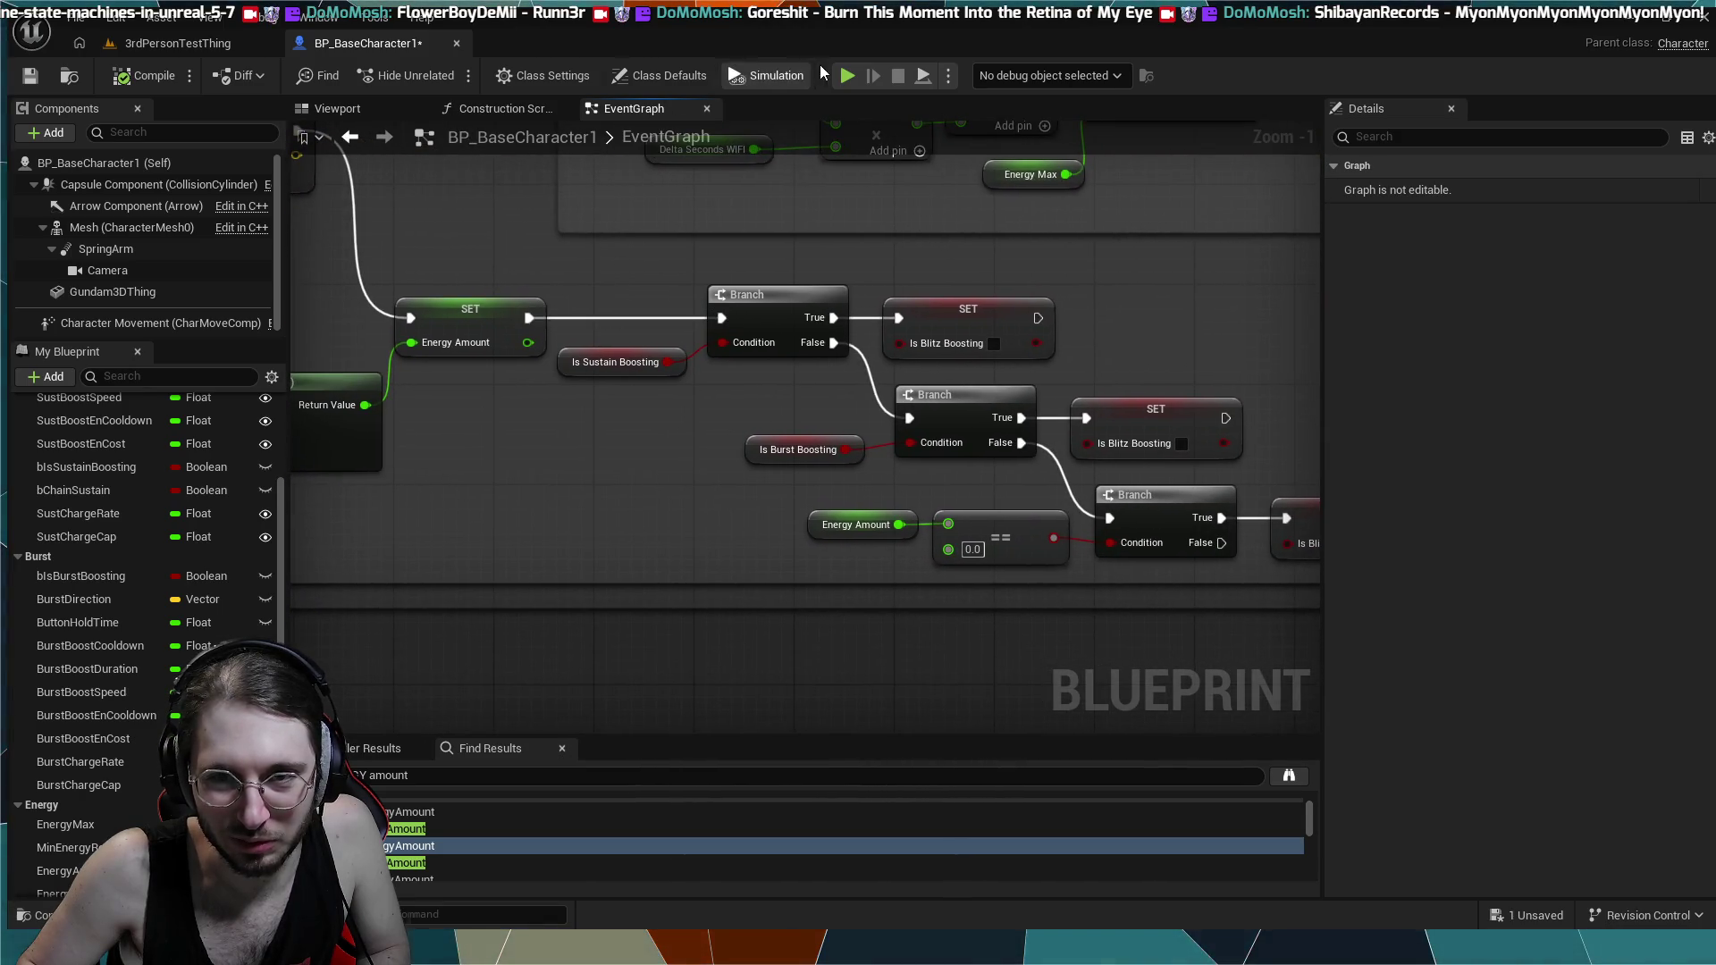
pyautogui.moveTo(645, 322); pyautogui.dragTo(1180, 517)
pyautogui.moveTo(962, 410); pyautogui.dragTo(1278, 641)
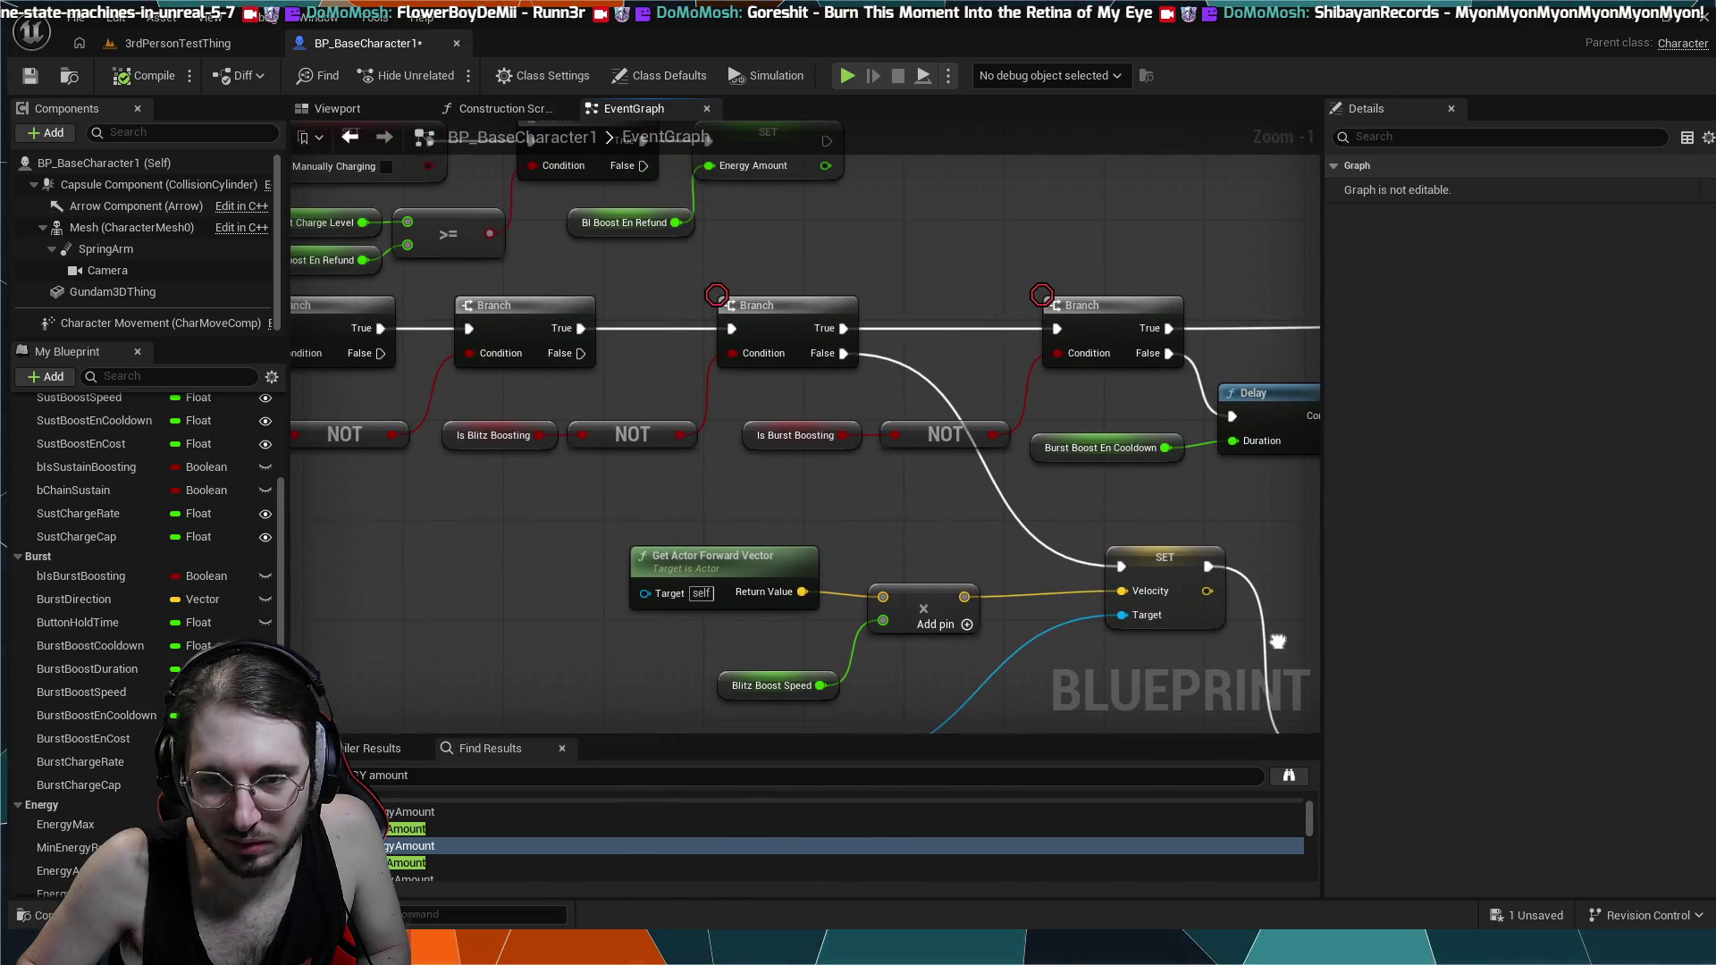
pyautogui.moveTo(1121, 506)
pyautogui.mouseDown()
pyautogui.moveTo(867, 411)
pyautogui.moveTo(861, 336)
pyautogui.moveTo(815, 321)
pyautogui.moveTo(727, 359)
pyautogui.mouseUp()
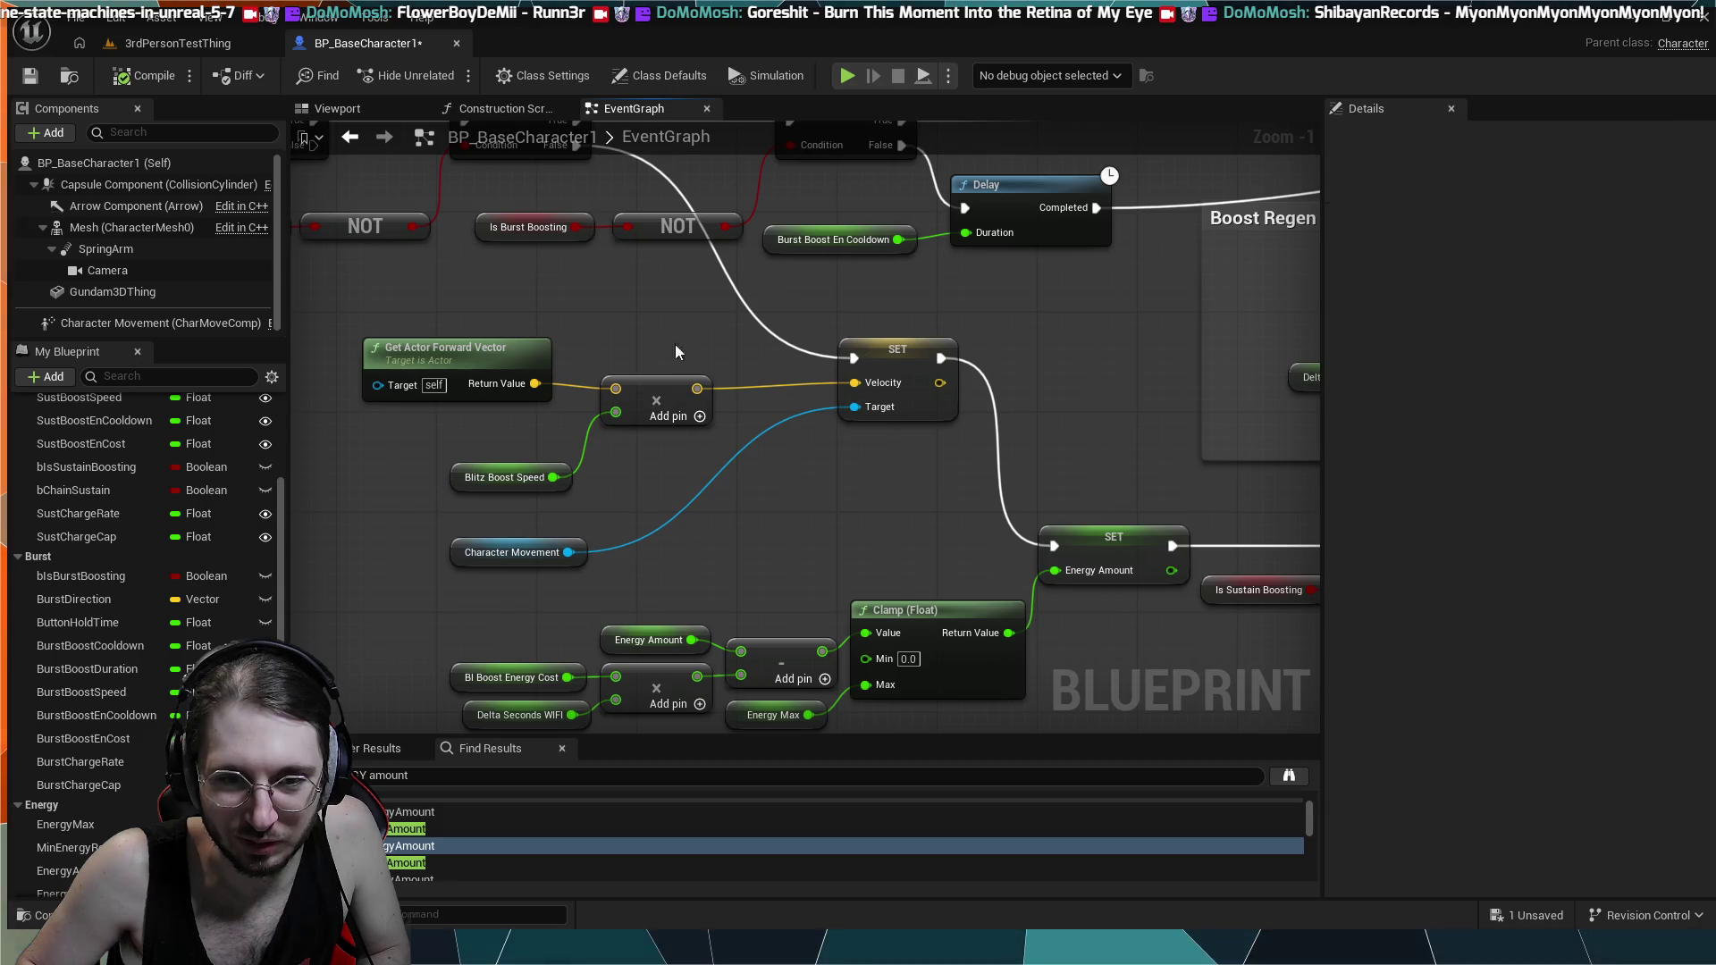
pyautogui.moveTo(814, 511); pyautogui.dragTo(598, 419)
pyautogui.moveTo(963, 604); pyautogui.dragTo(1055, 581)
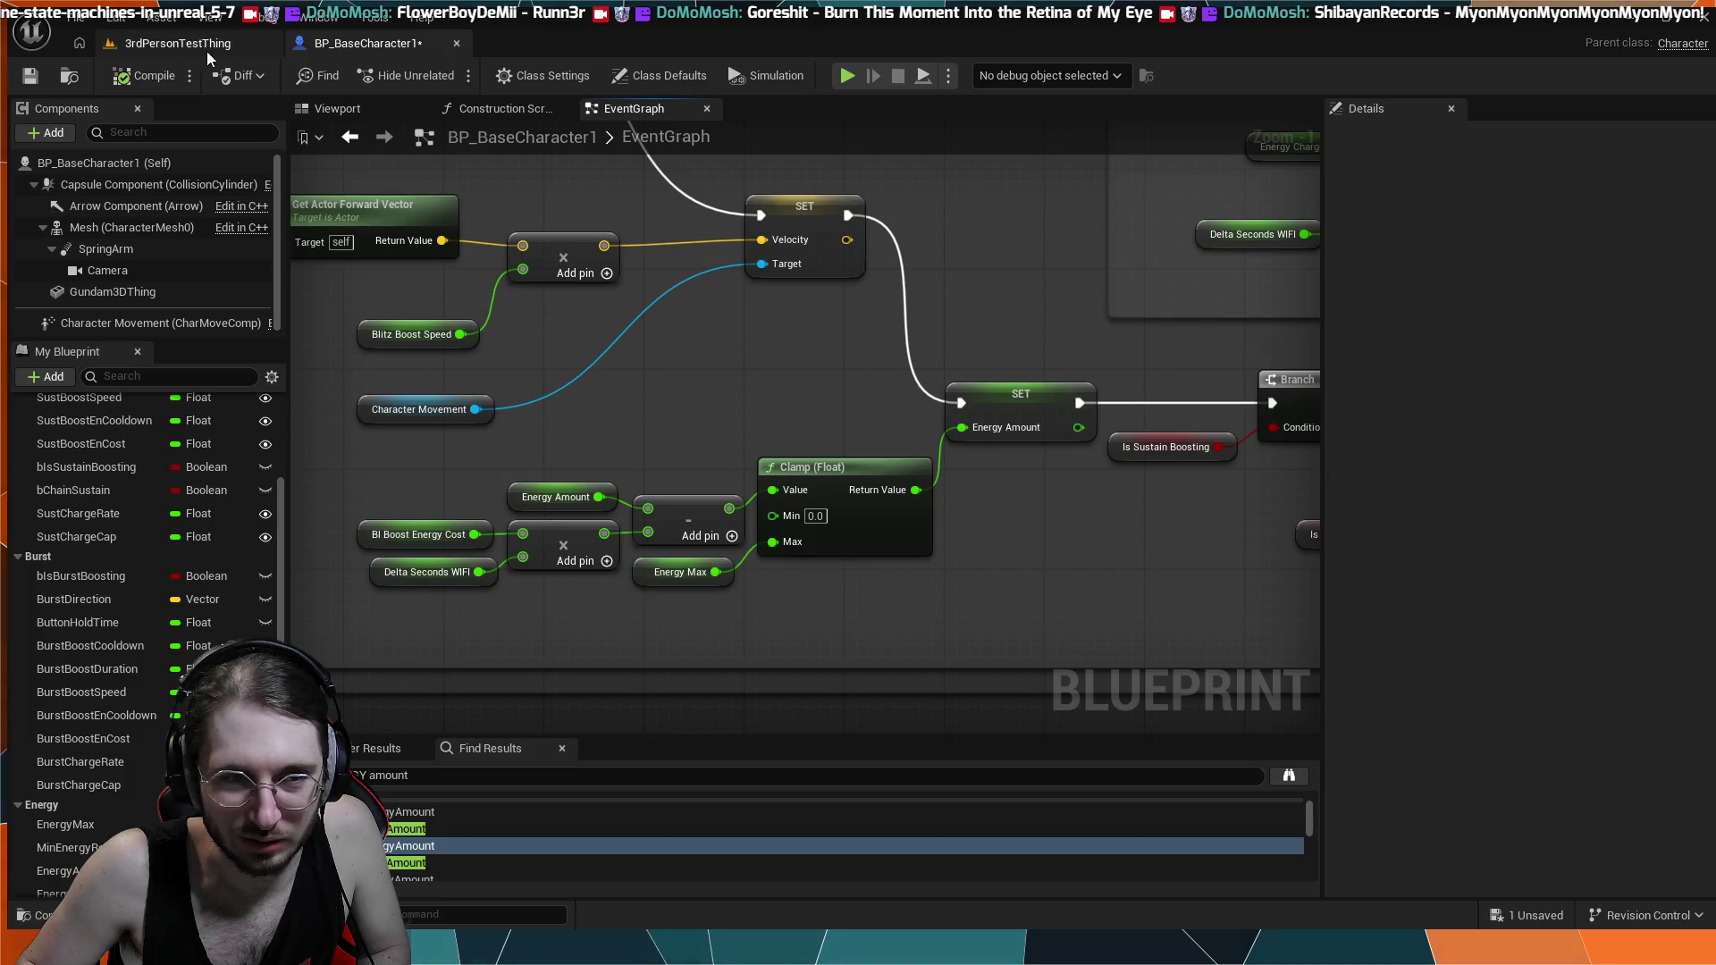
pyautogui.click(170, 46)
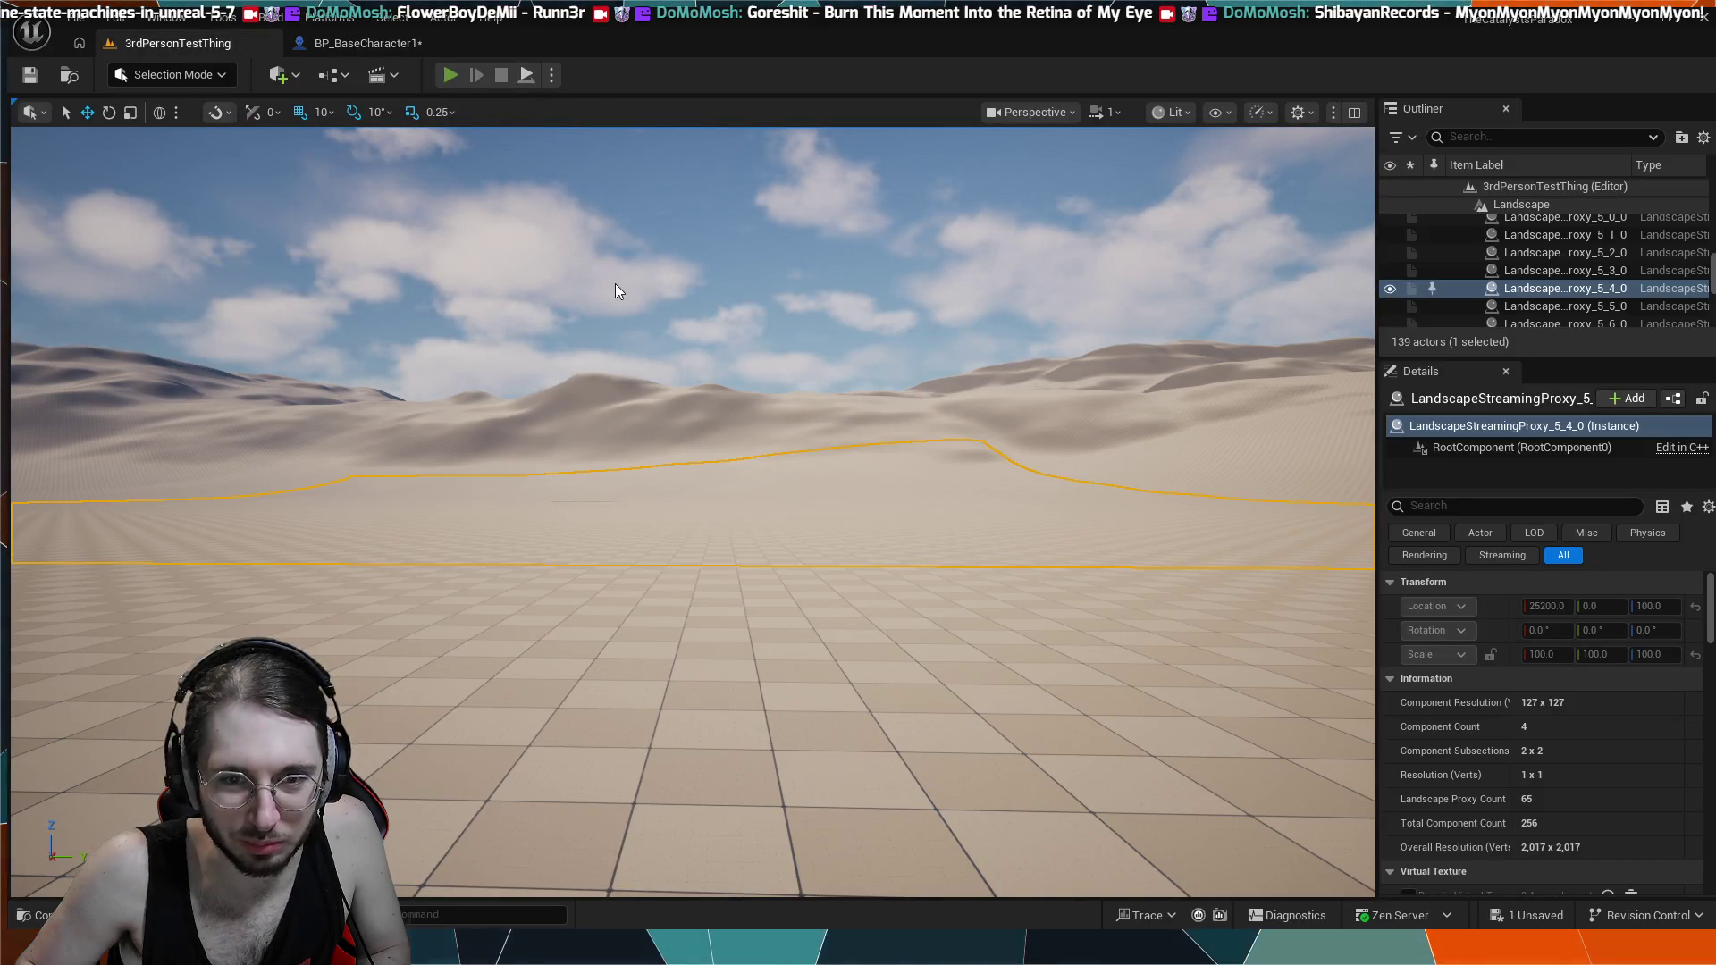
# - Play-test the level, boosting the mech with W, then return to the BP_BaseCharacter1 event graph
pyautogui.hotkey('alt', 'p')
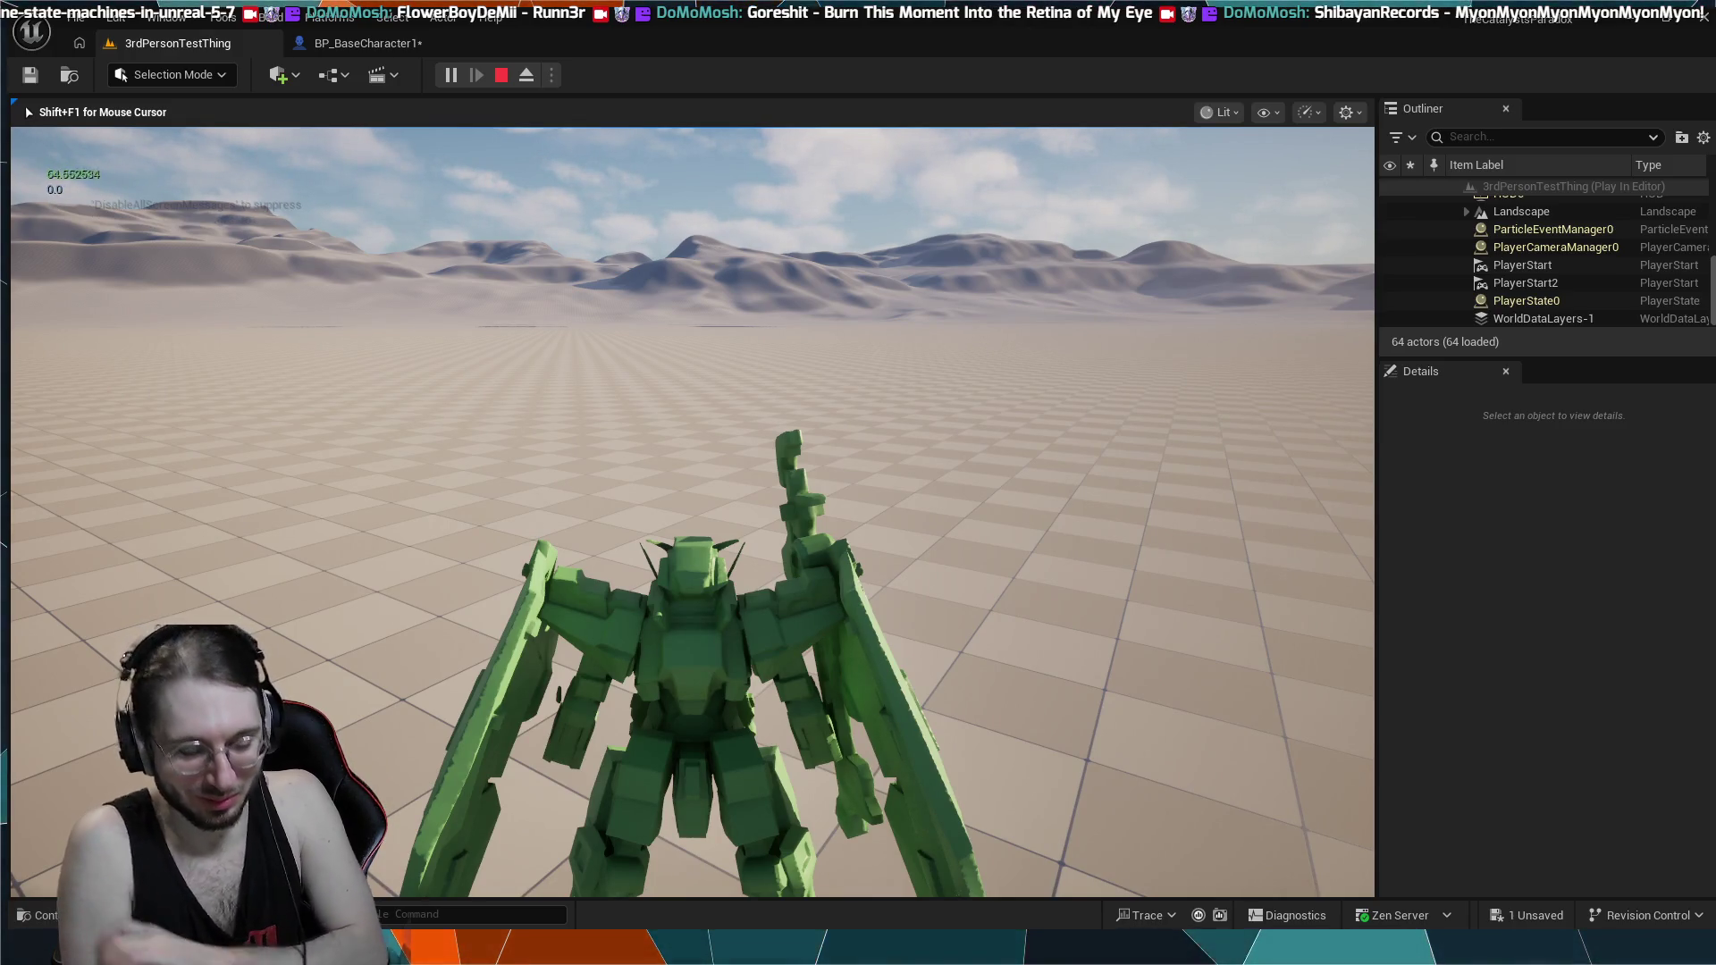
pyautogui.press('w')
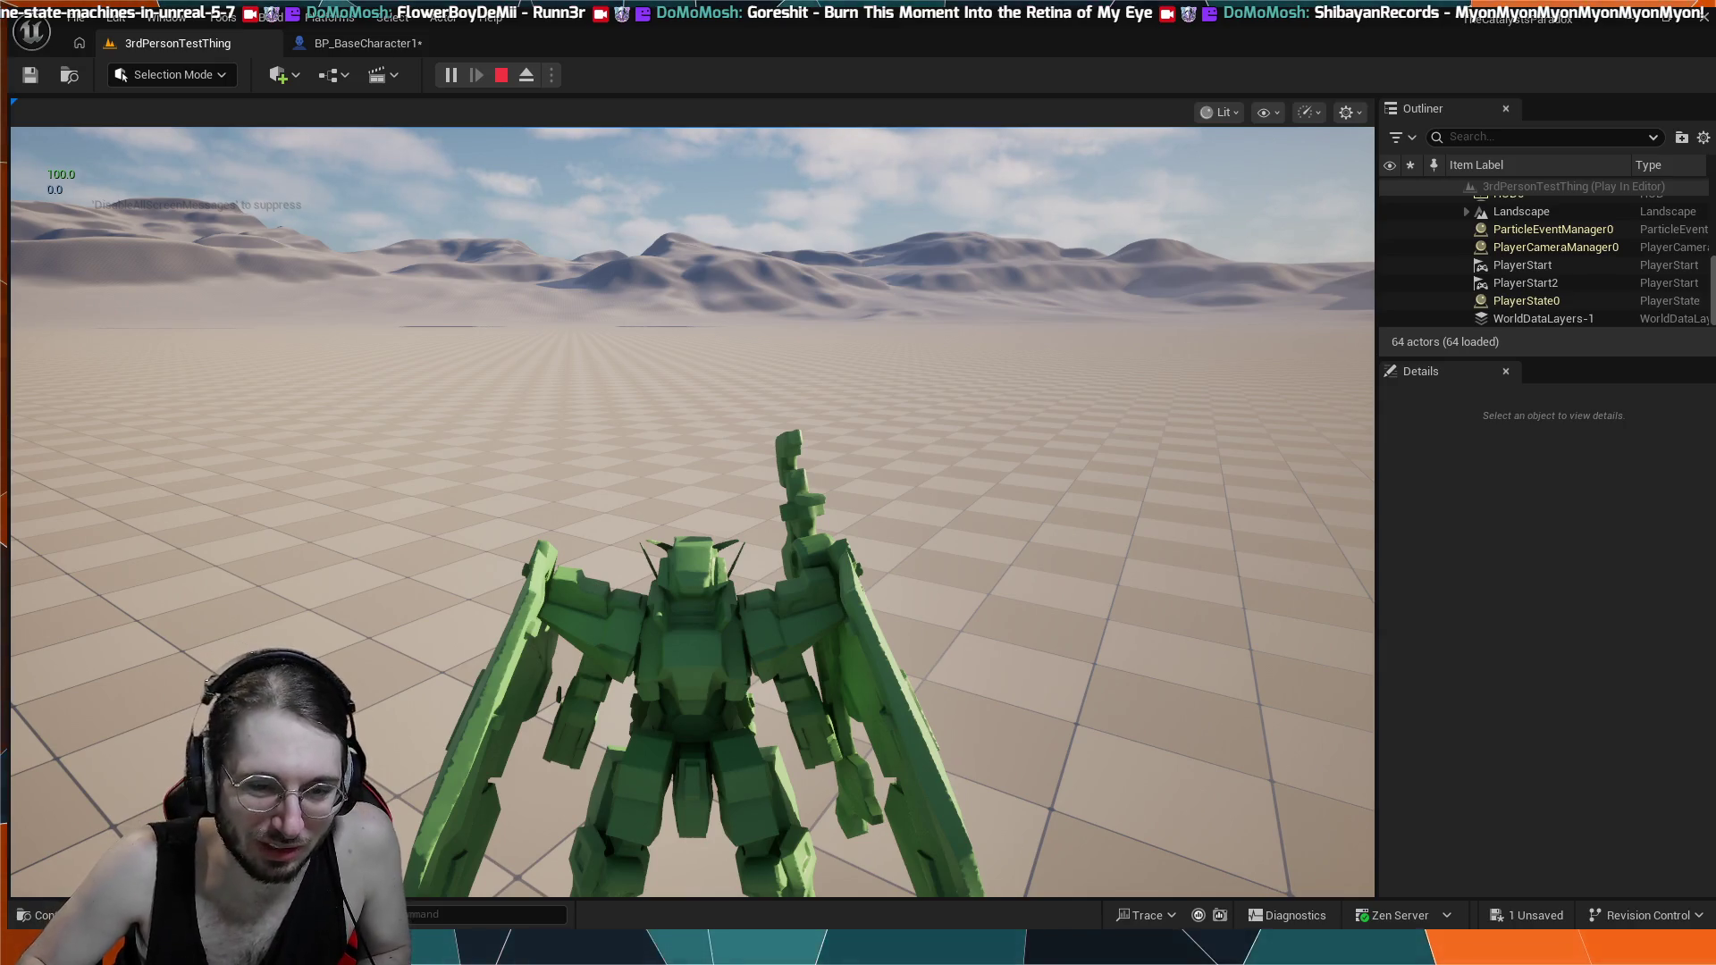
pyautogui.press('Escape')
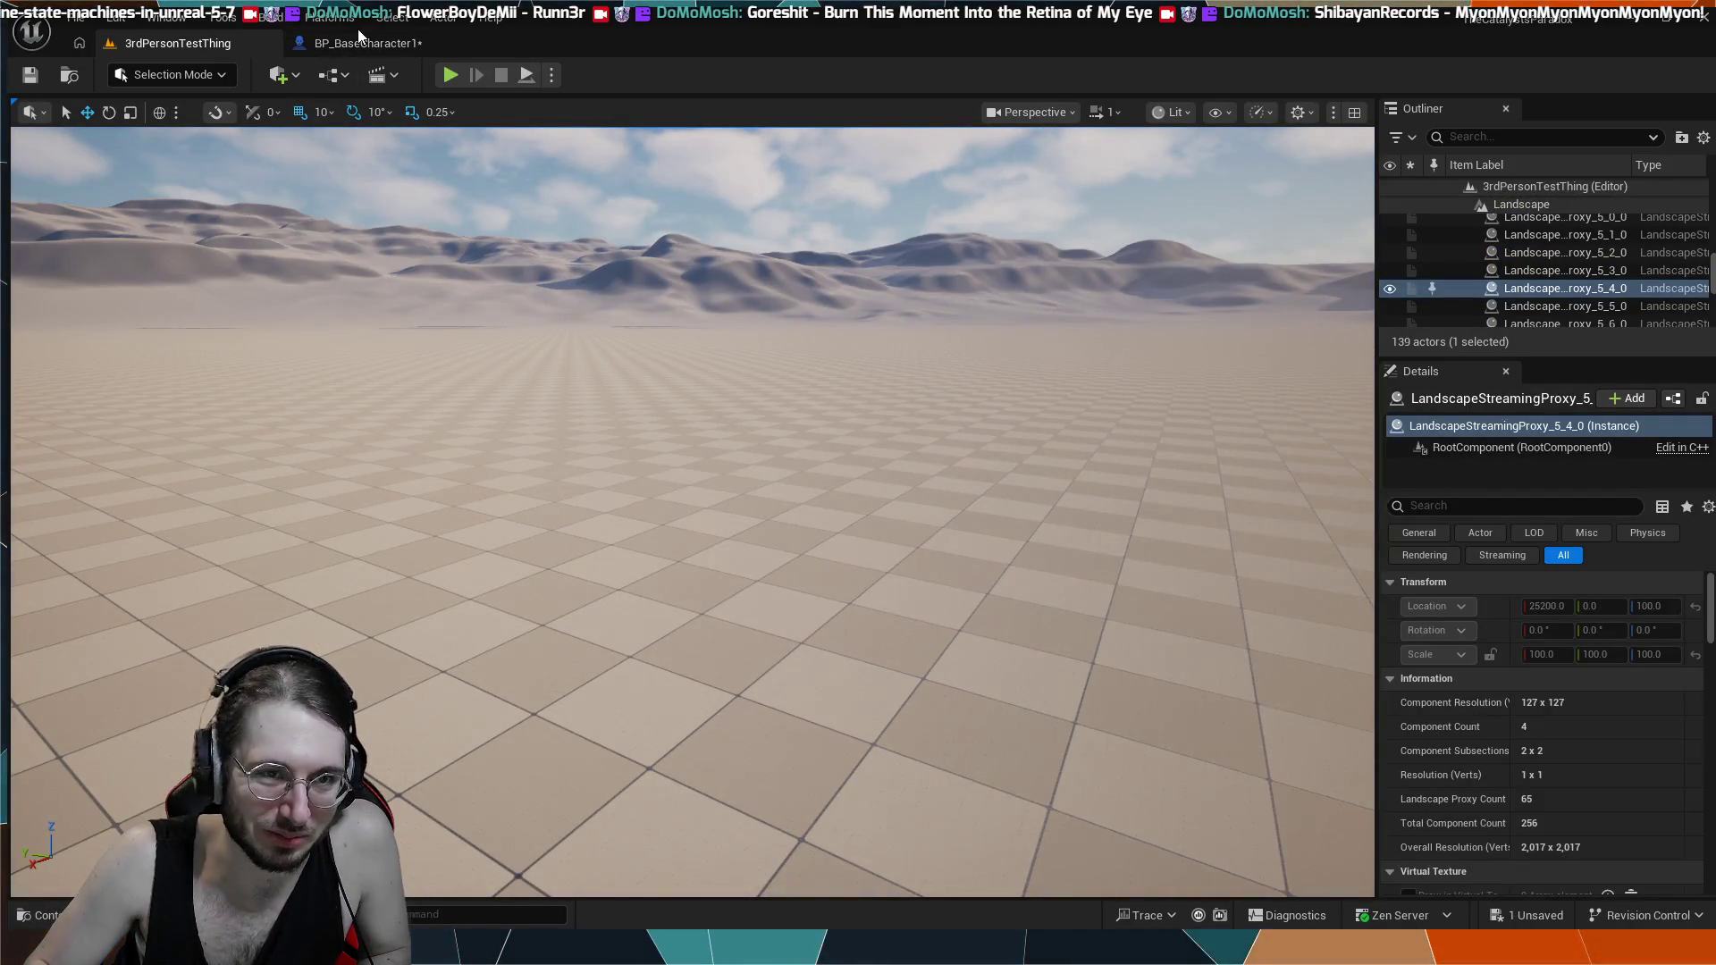
pyautogui.click(356, 36)
pyautogui.click(217, 43)
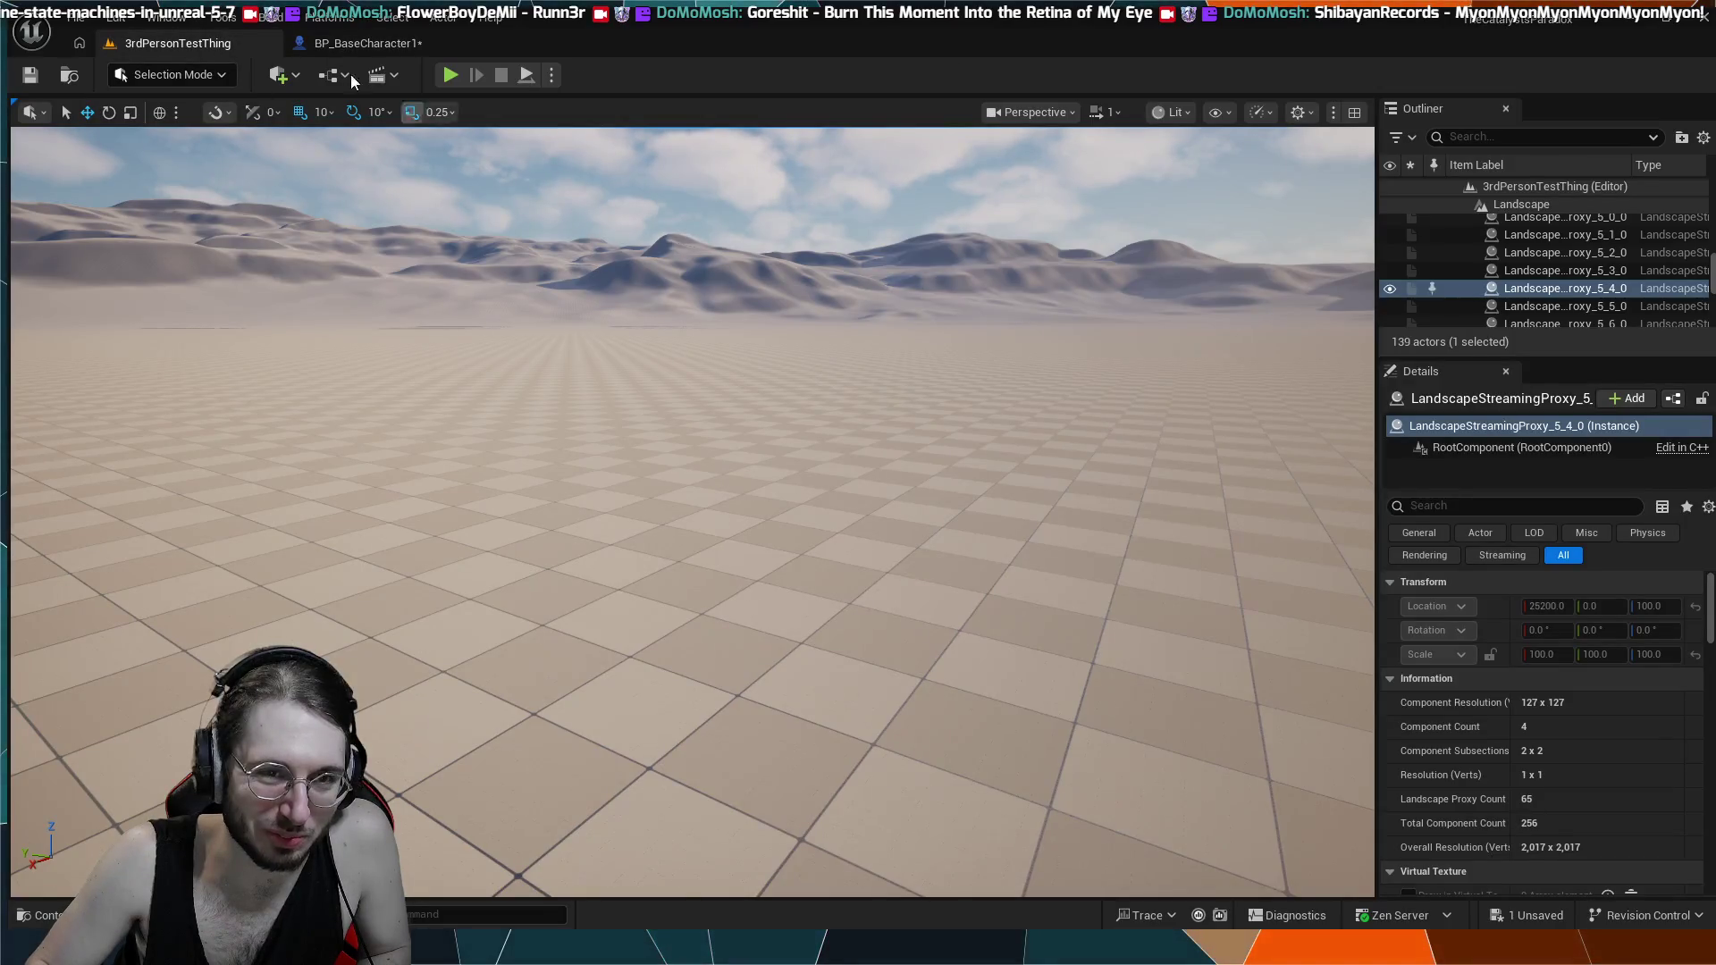
pyautogui.click(320, 42)
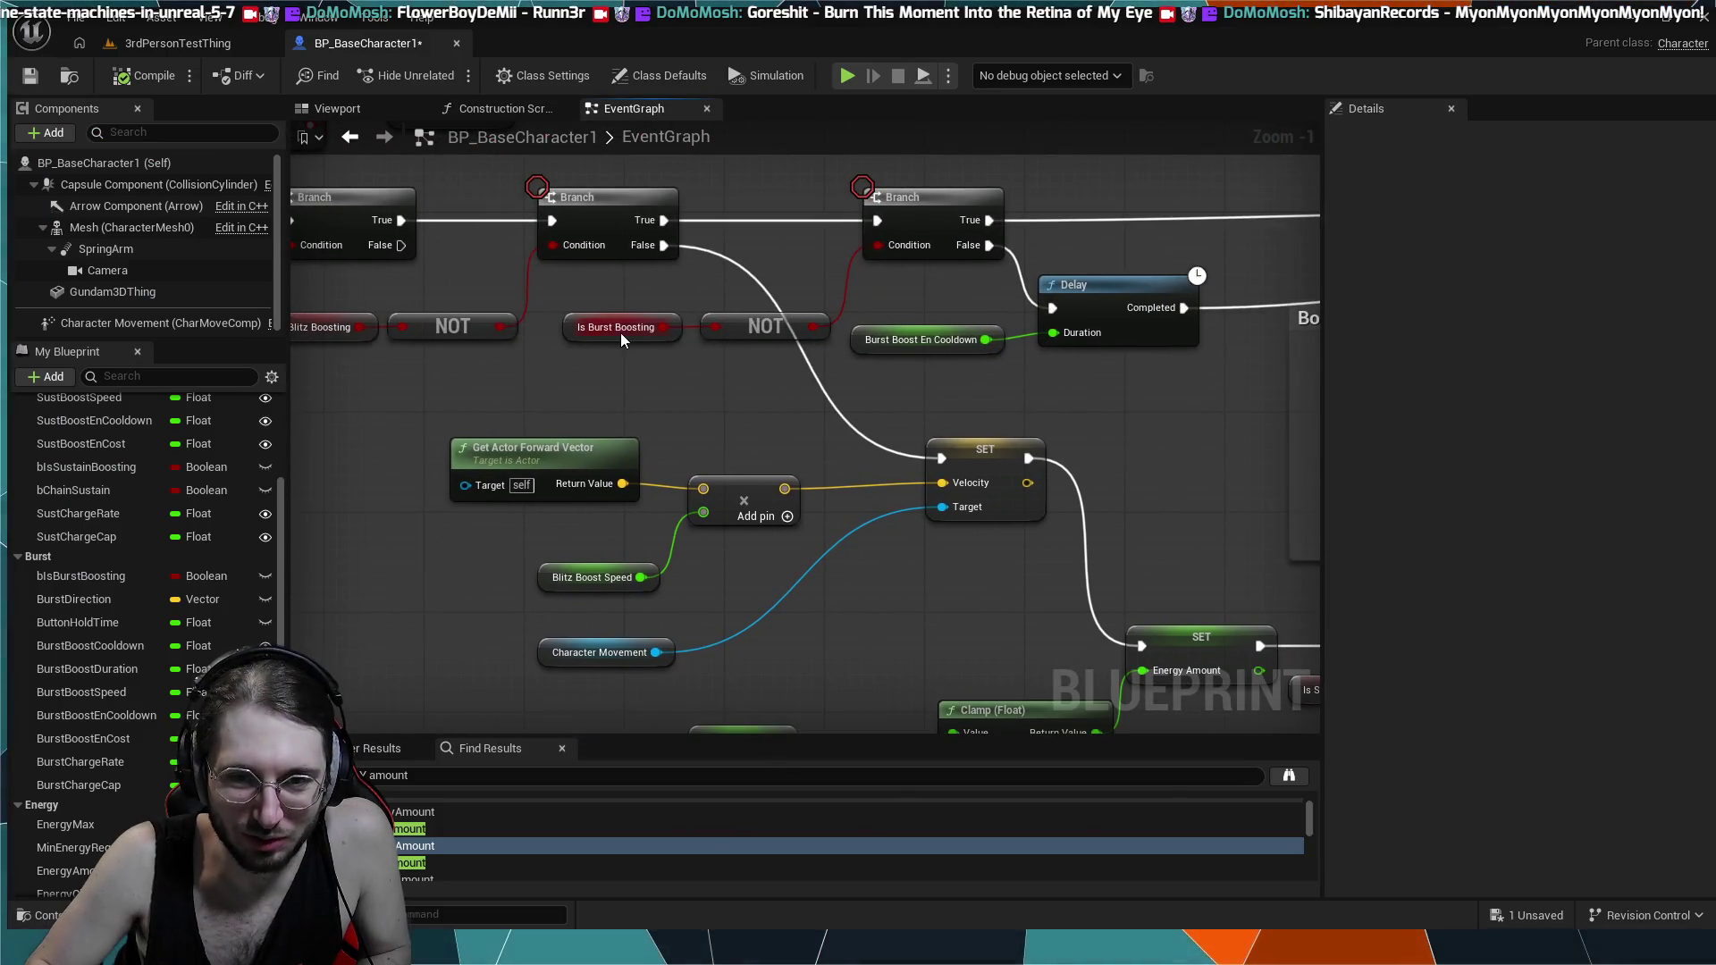
# - Zoom out over the Branch and NOT boost checks, then switch back to the 3rdPersonTestThing level
pyautogui.moveTo(658, 396); pyautogui.dragTo(774, 389)
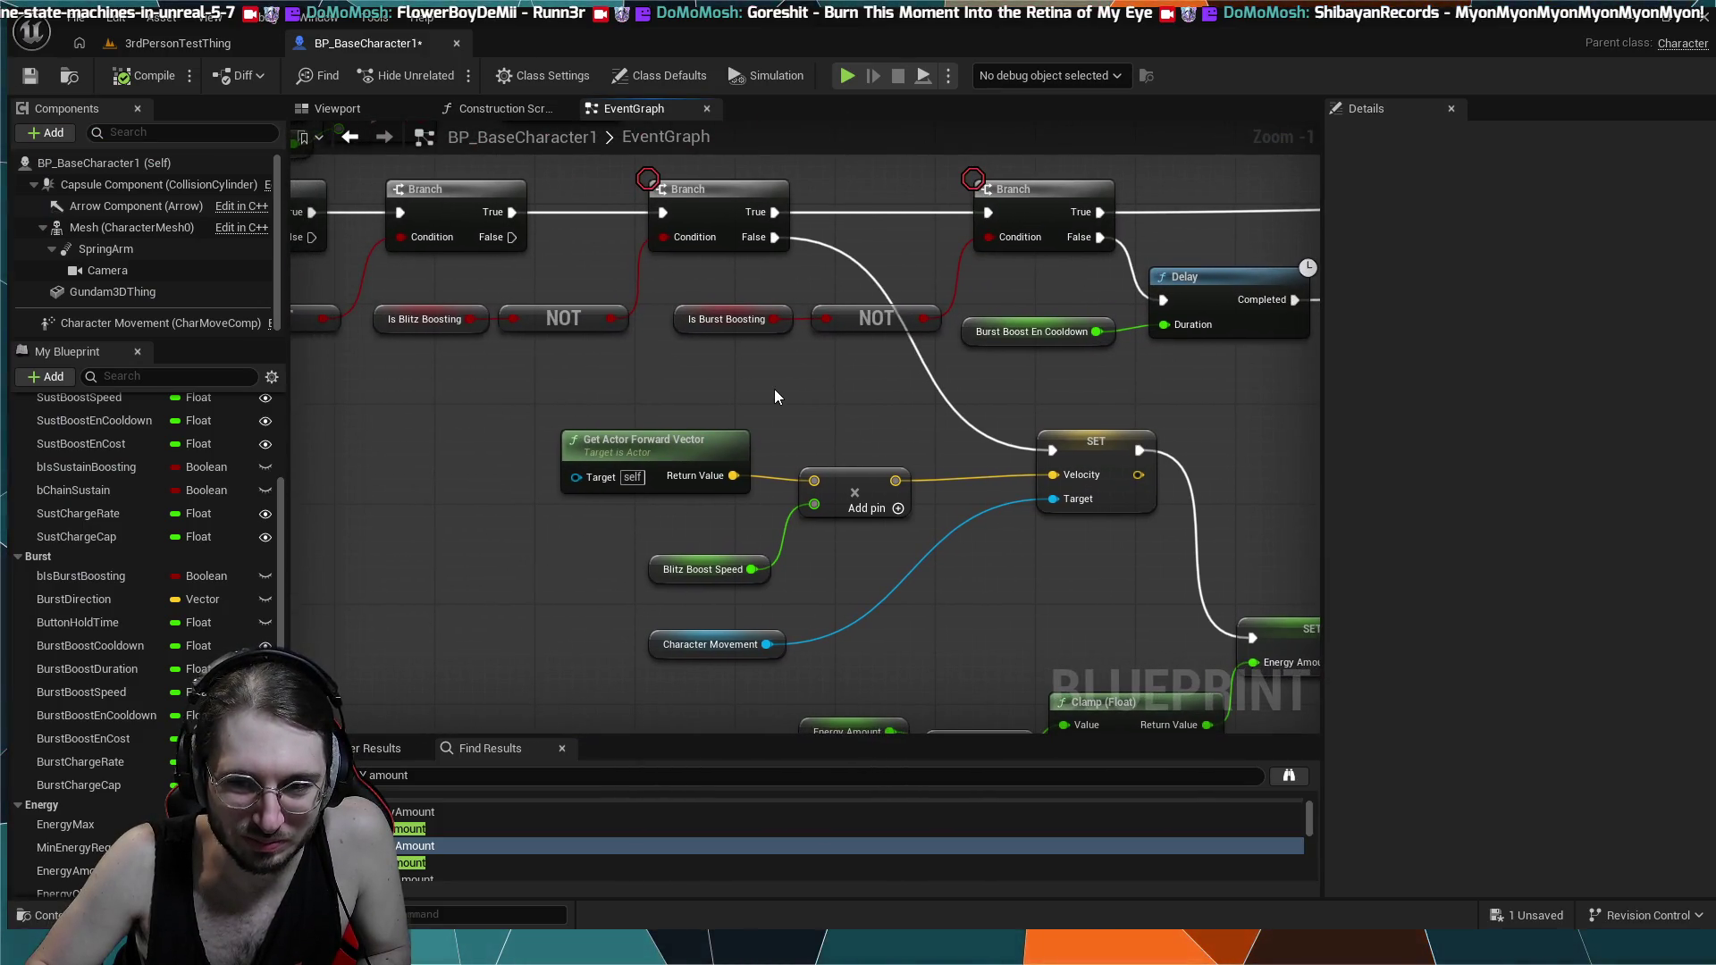
pyautogui.scroll(-1, 774, 395)
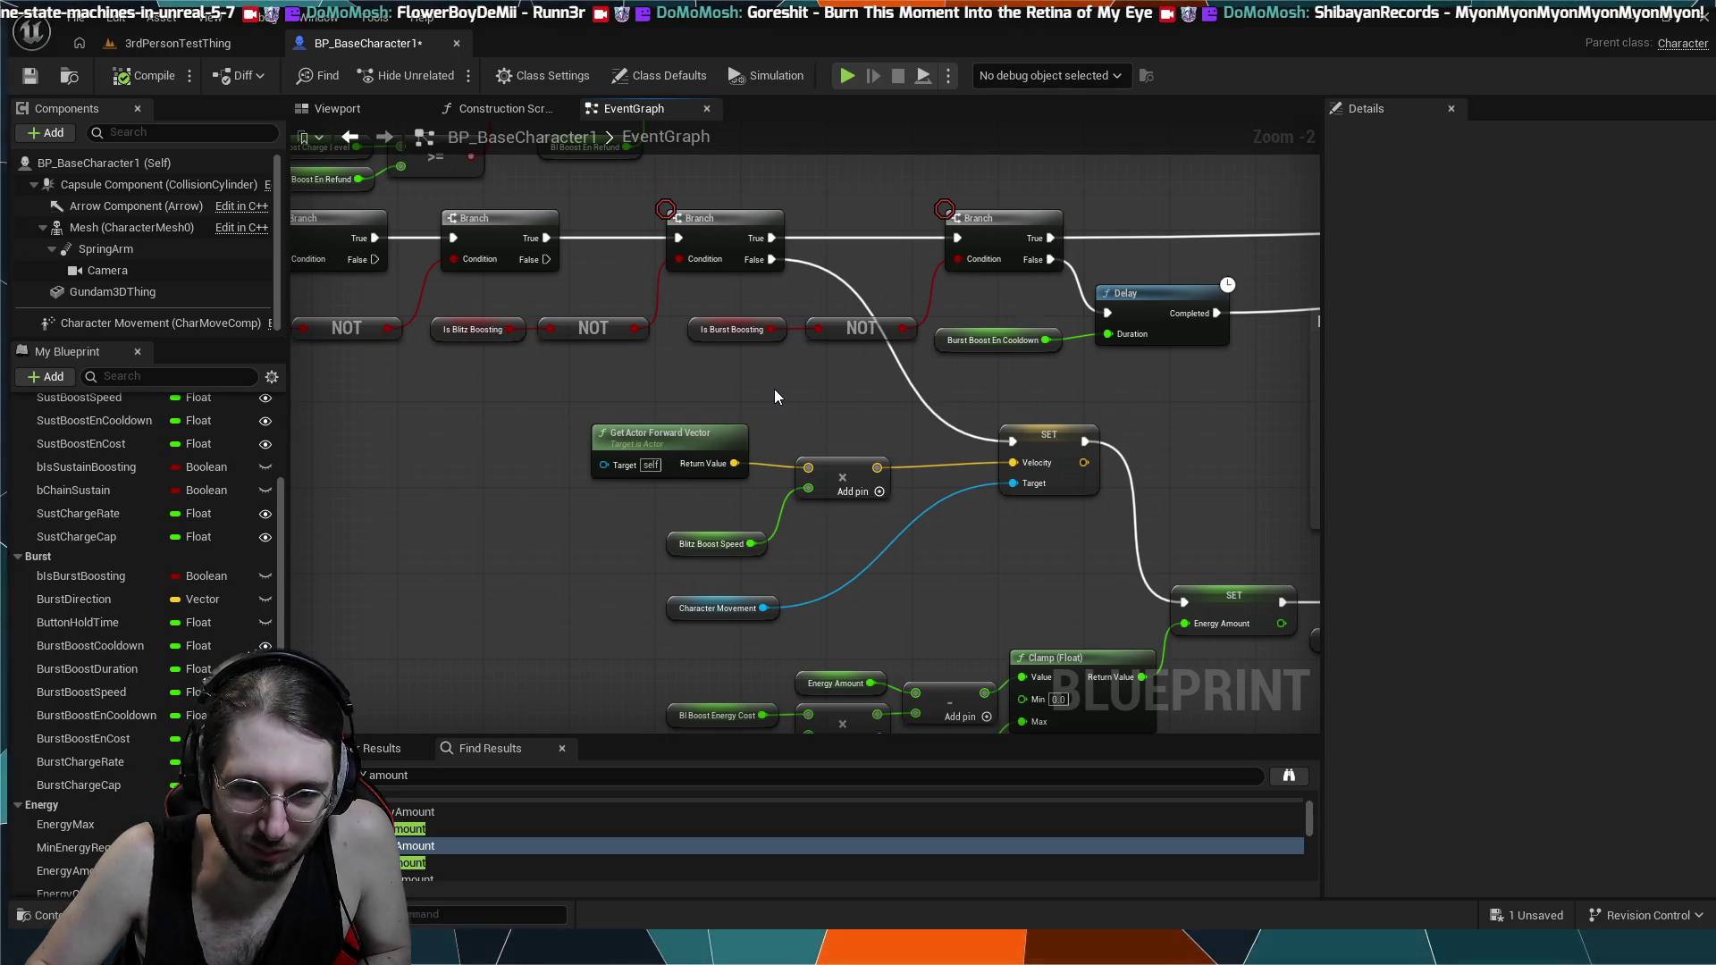
pyautogui.moveTo(747, 375); pyautogui.dragTo(895, 630)
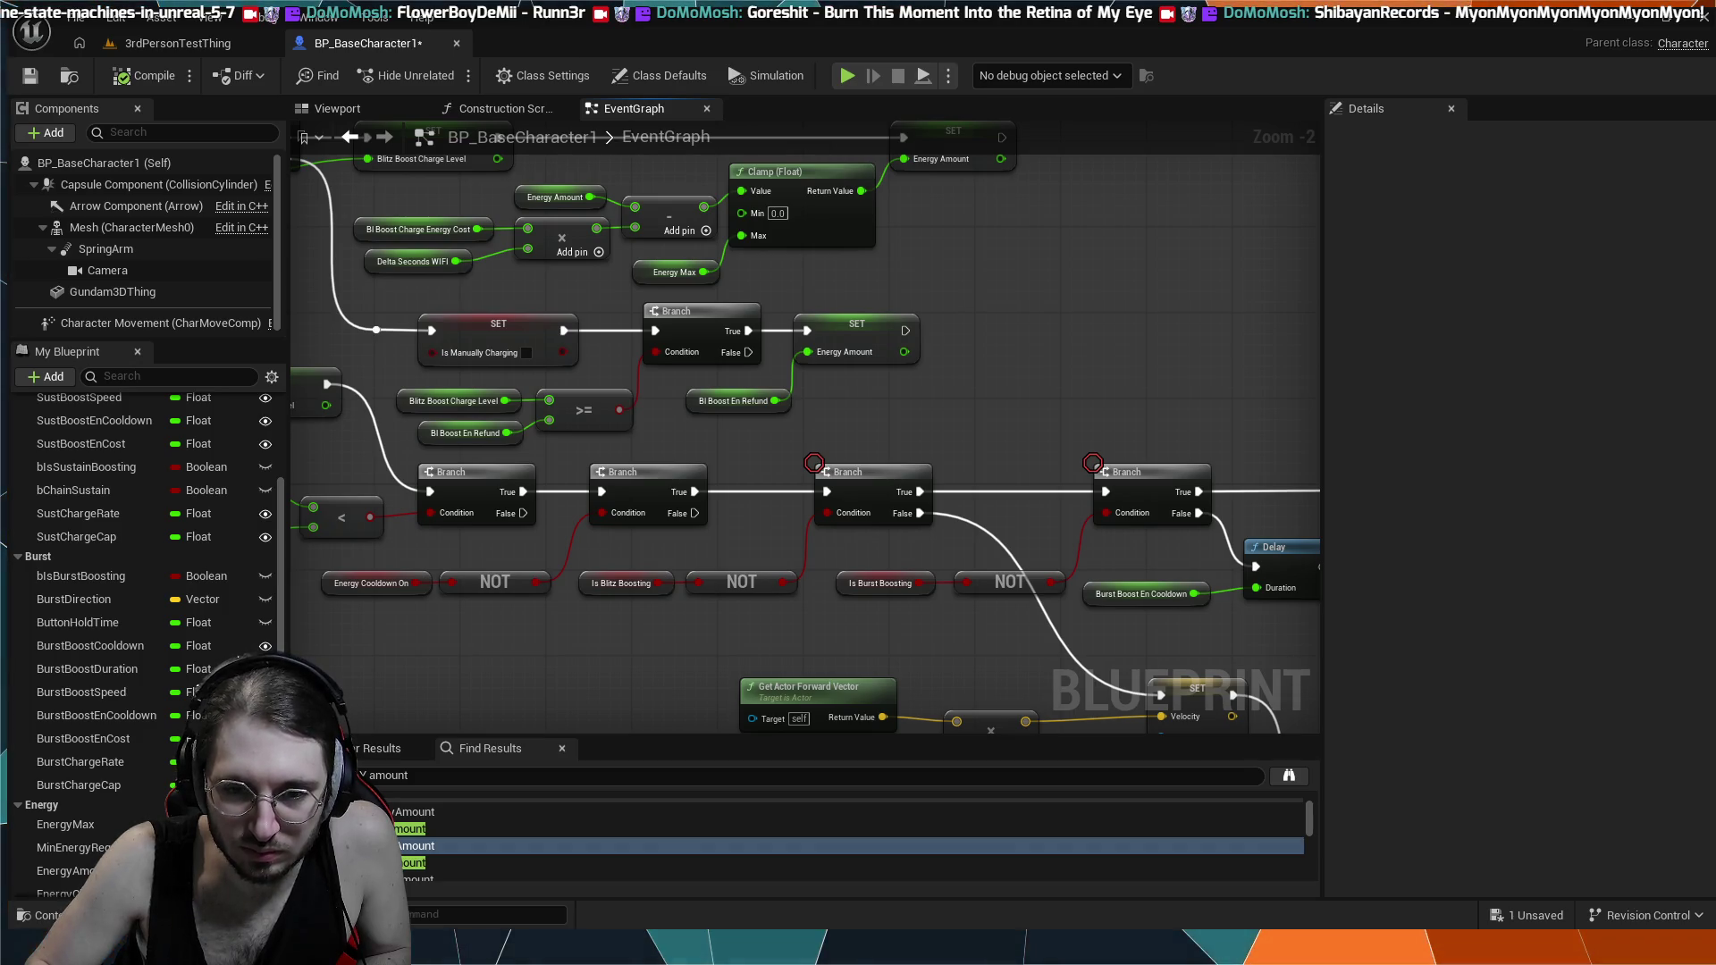
pyautogui.scroll(-1, 1000, 596)
pyautogui.scroll(-1, 869, 485)
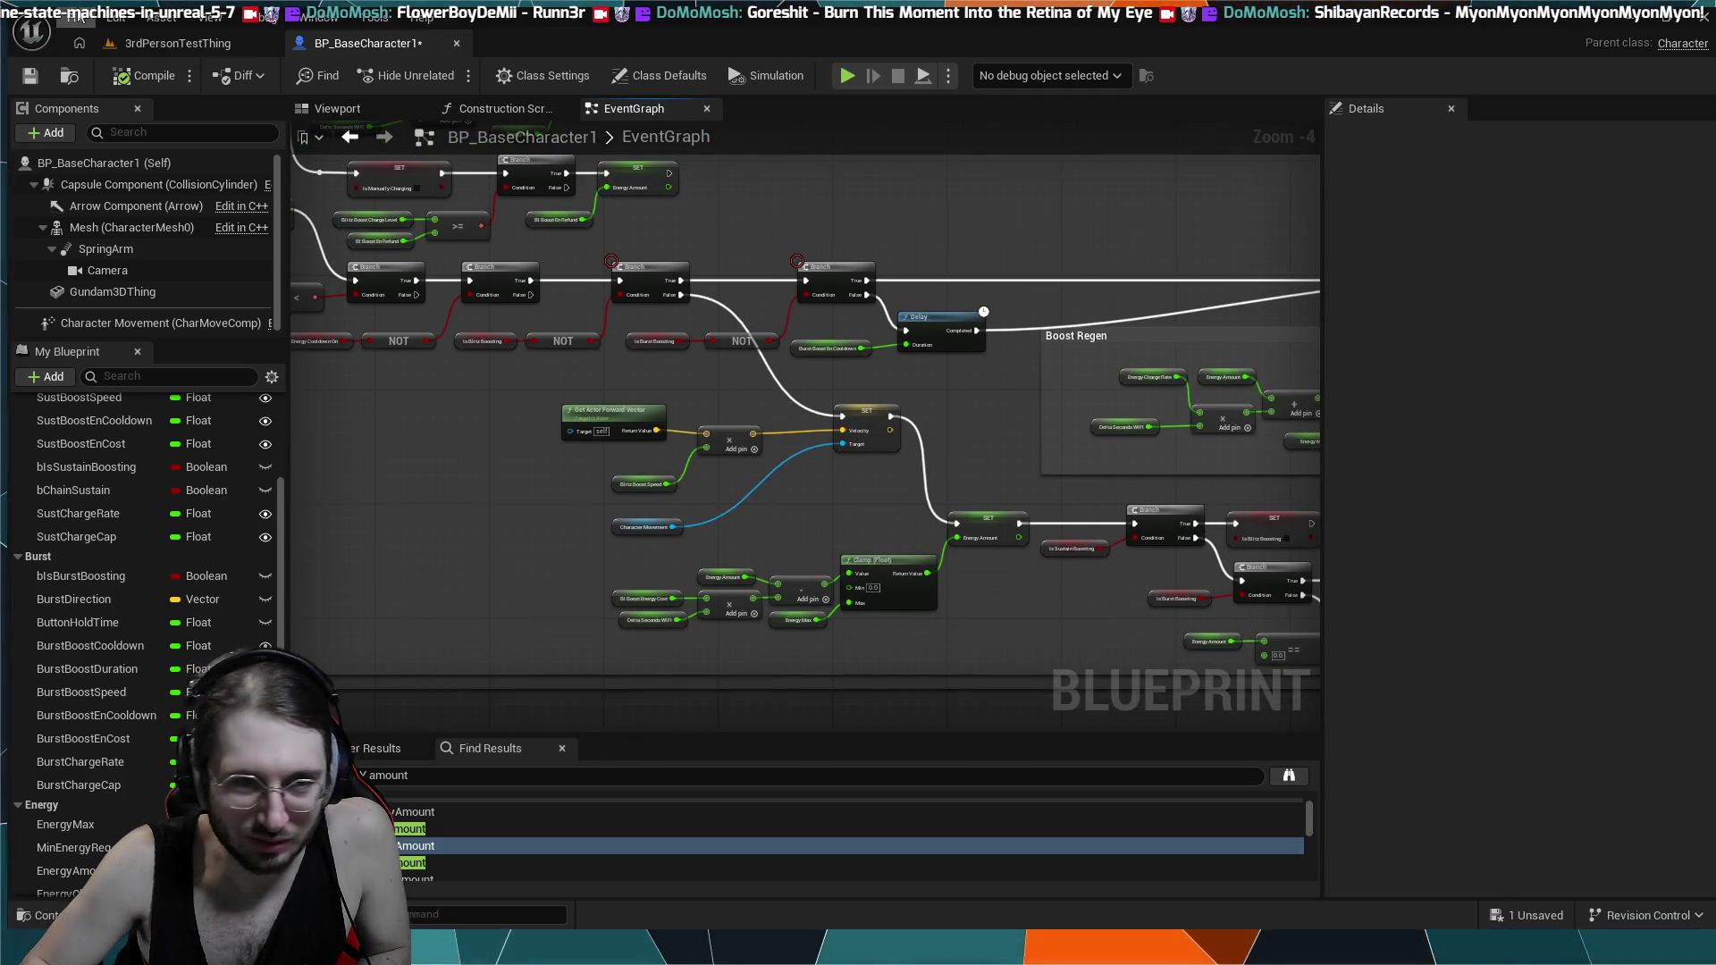
pyautogui.click(178, 43)
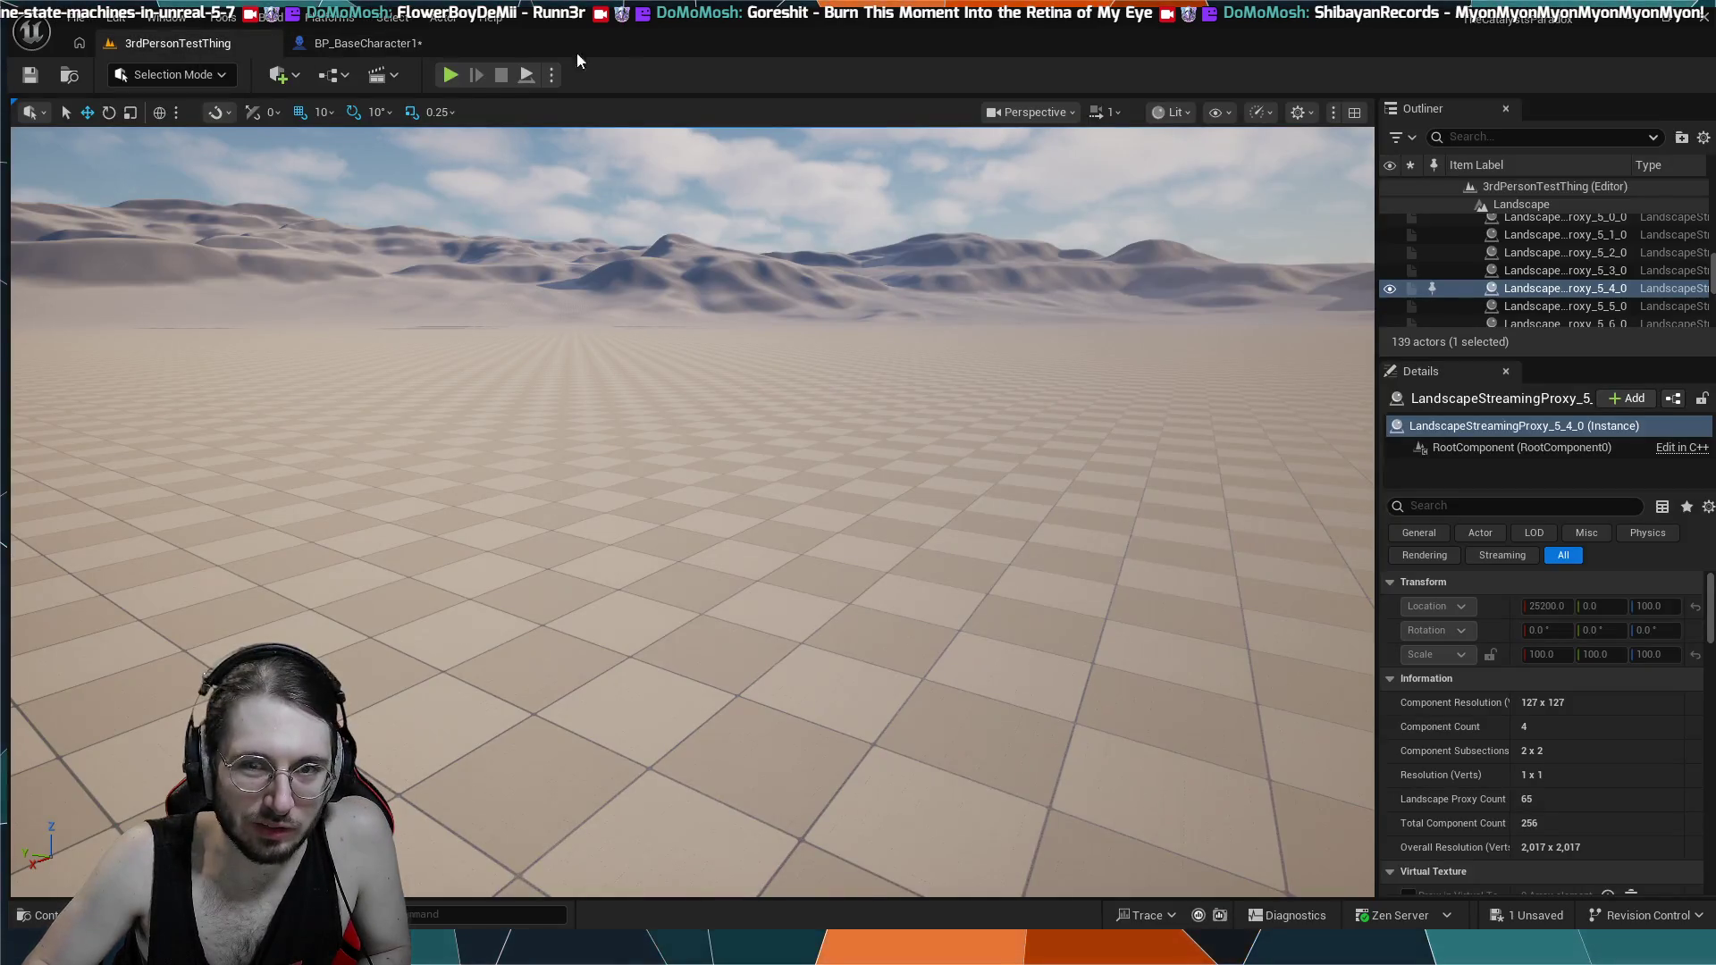
pyautogui.click(460, 70)
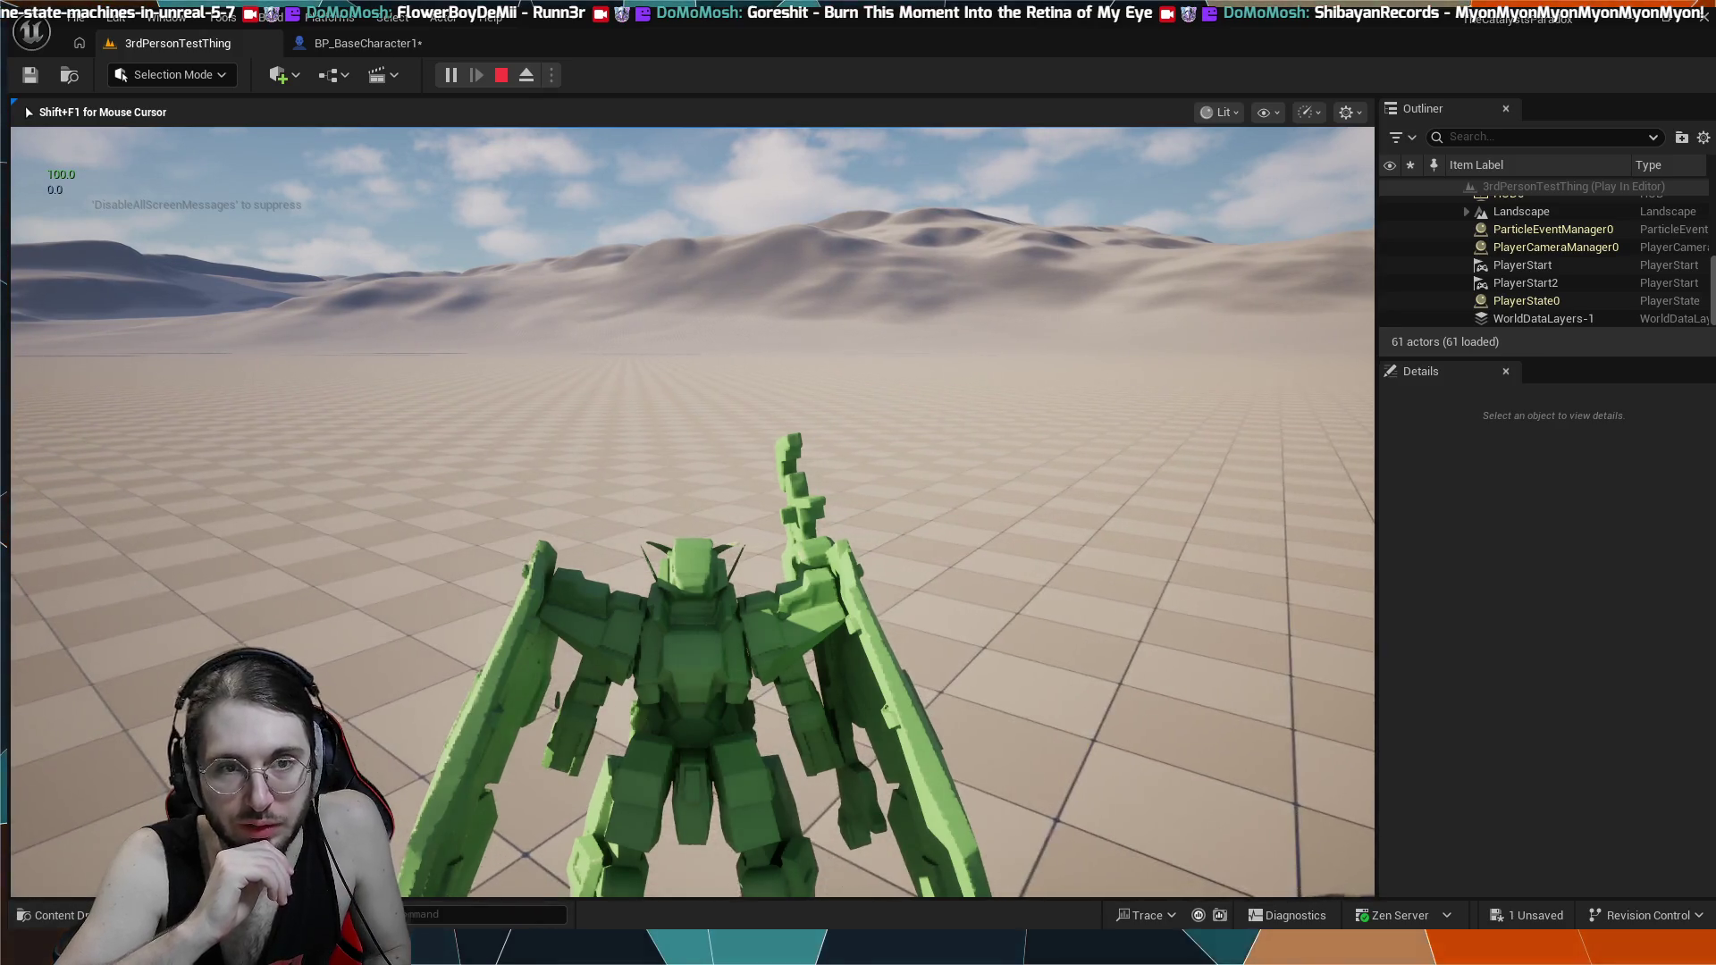
pyautogui.press('Escape')
pyautogui.click(500, 648)
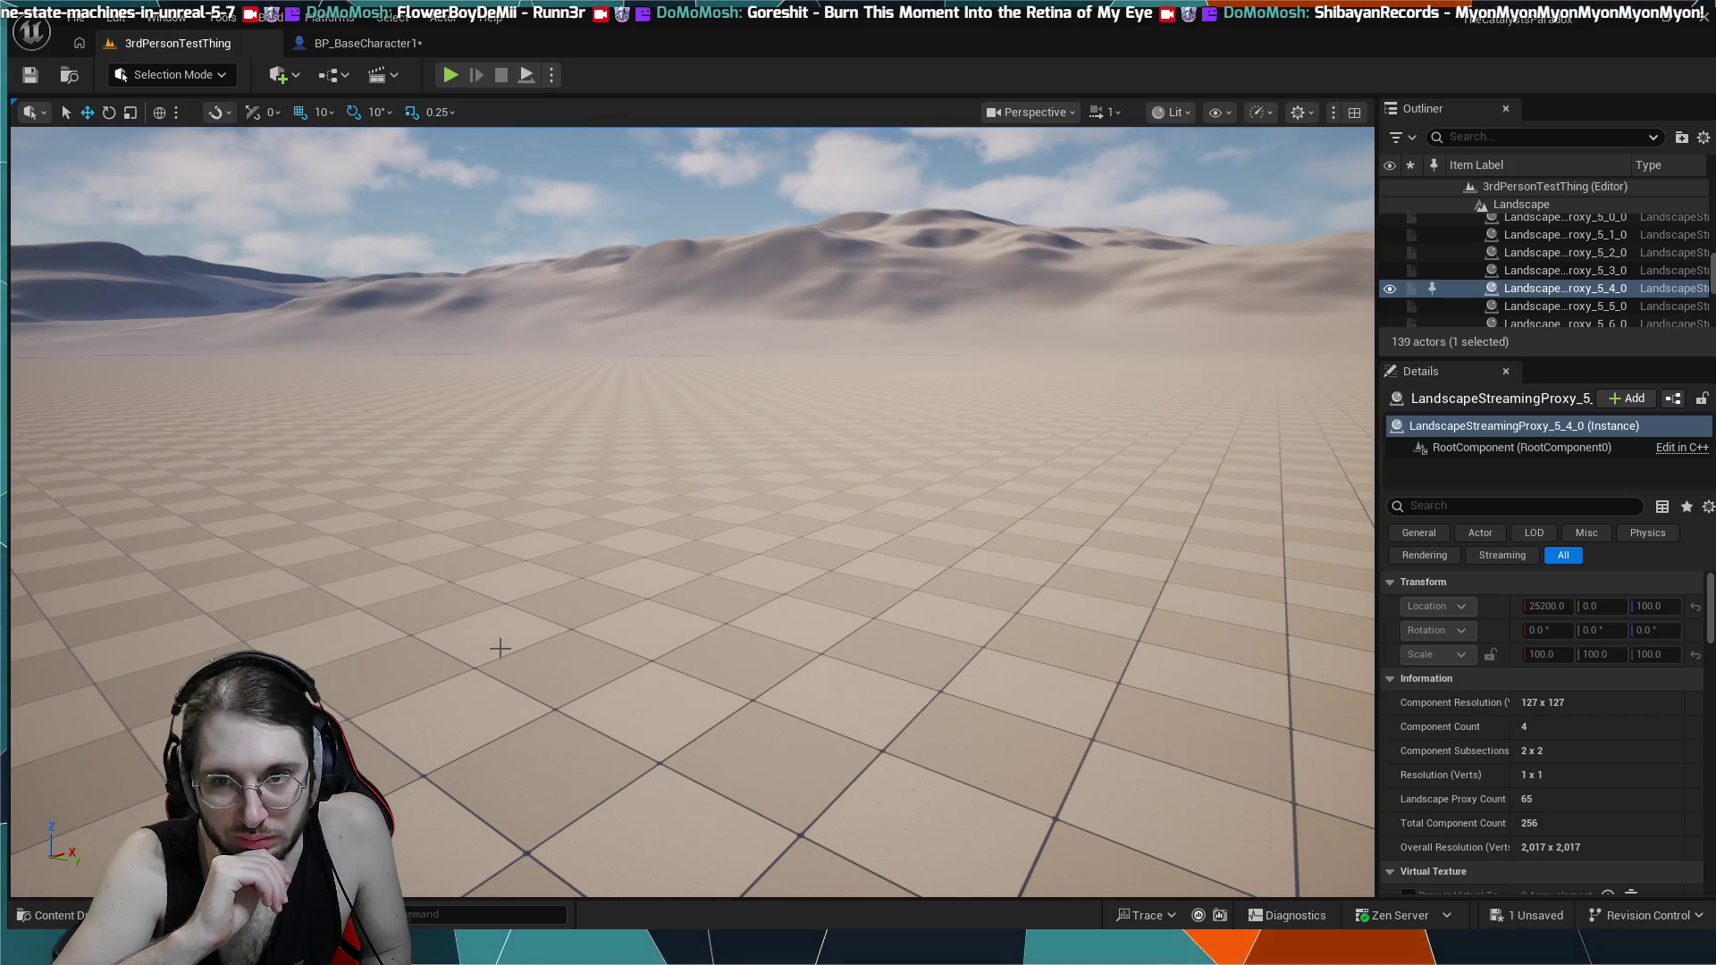
# - Reopen BP_BaseCharacter1 and bring the velocity setter and Get Actor Forward Vector into view
pyautogui.click(362, 43)
pyautogui.scroll(3, 918, 443)
pyautogui.moveTo(919, 443); pyautogui.dragTo(613, 469)
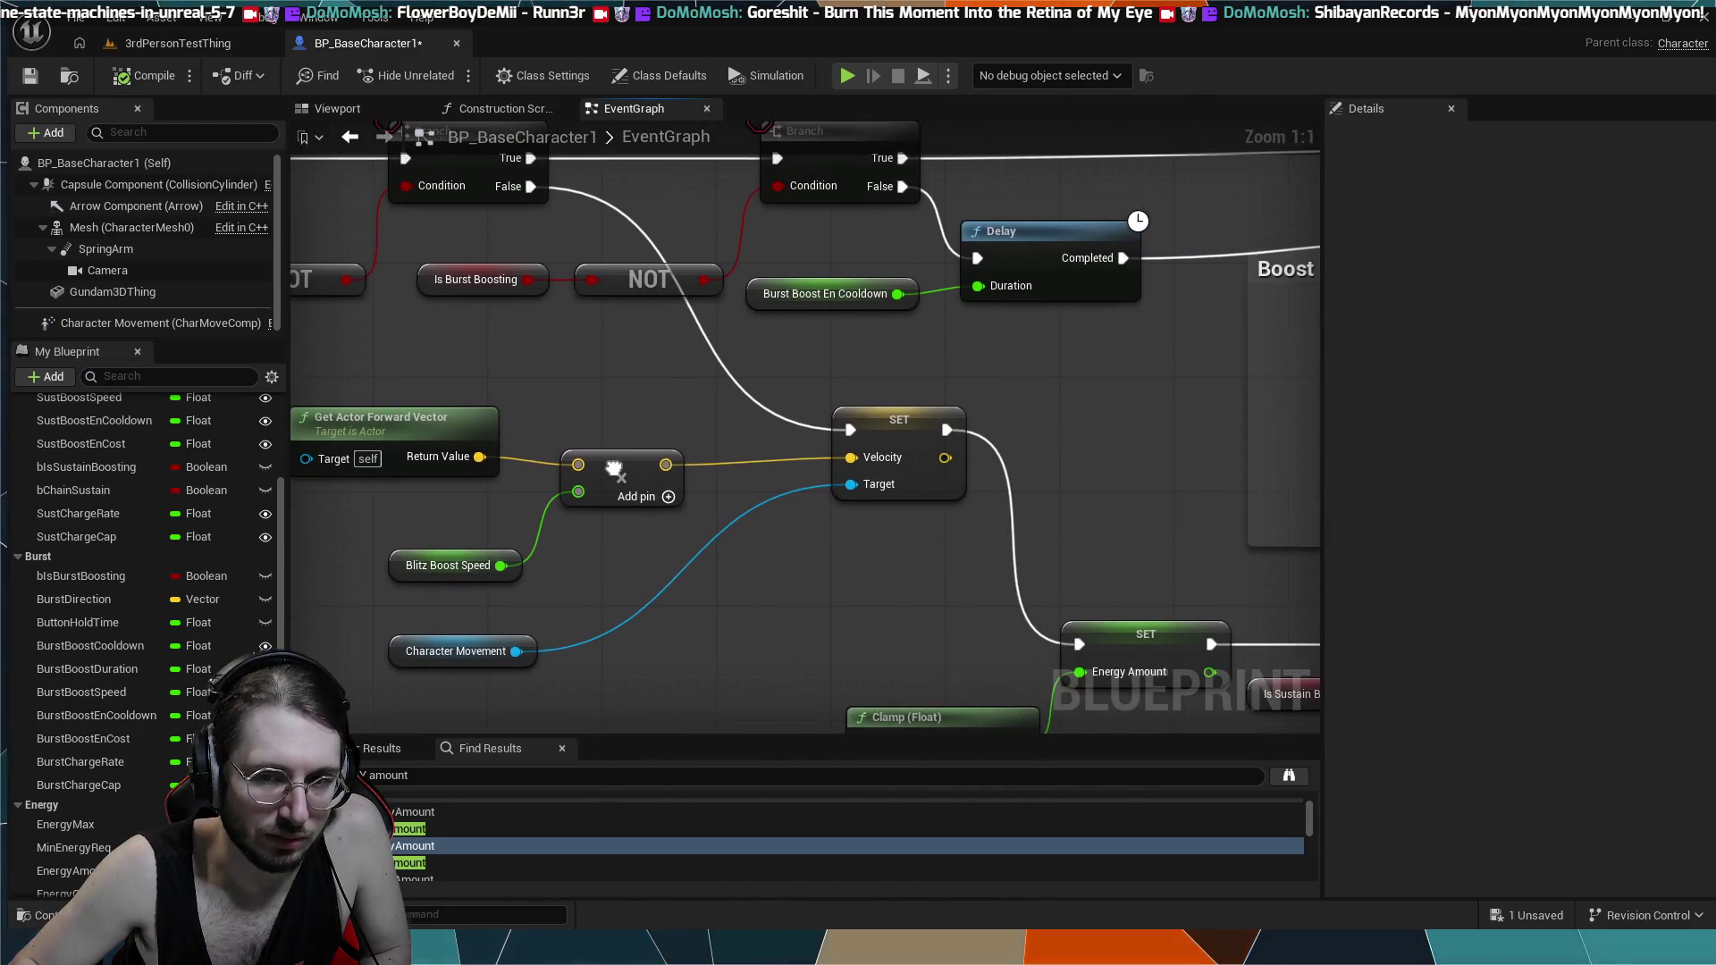
pyautogui.moveTo(531, 398); pyautogui.dragTo(656, 404)
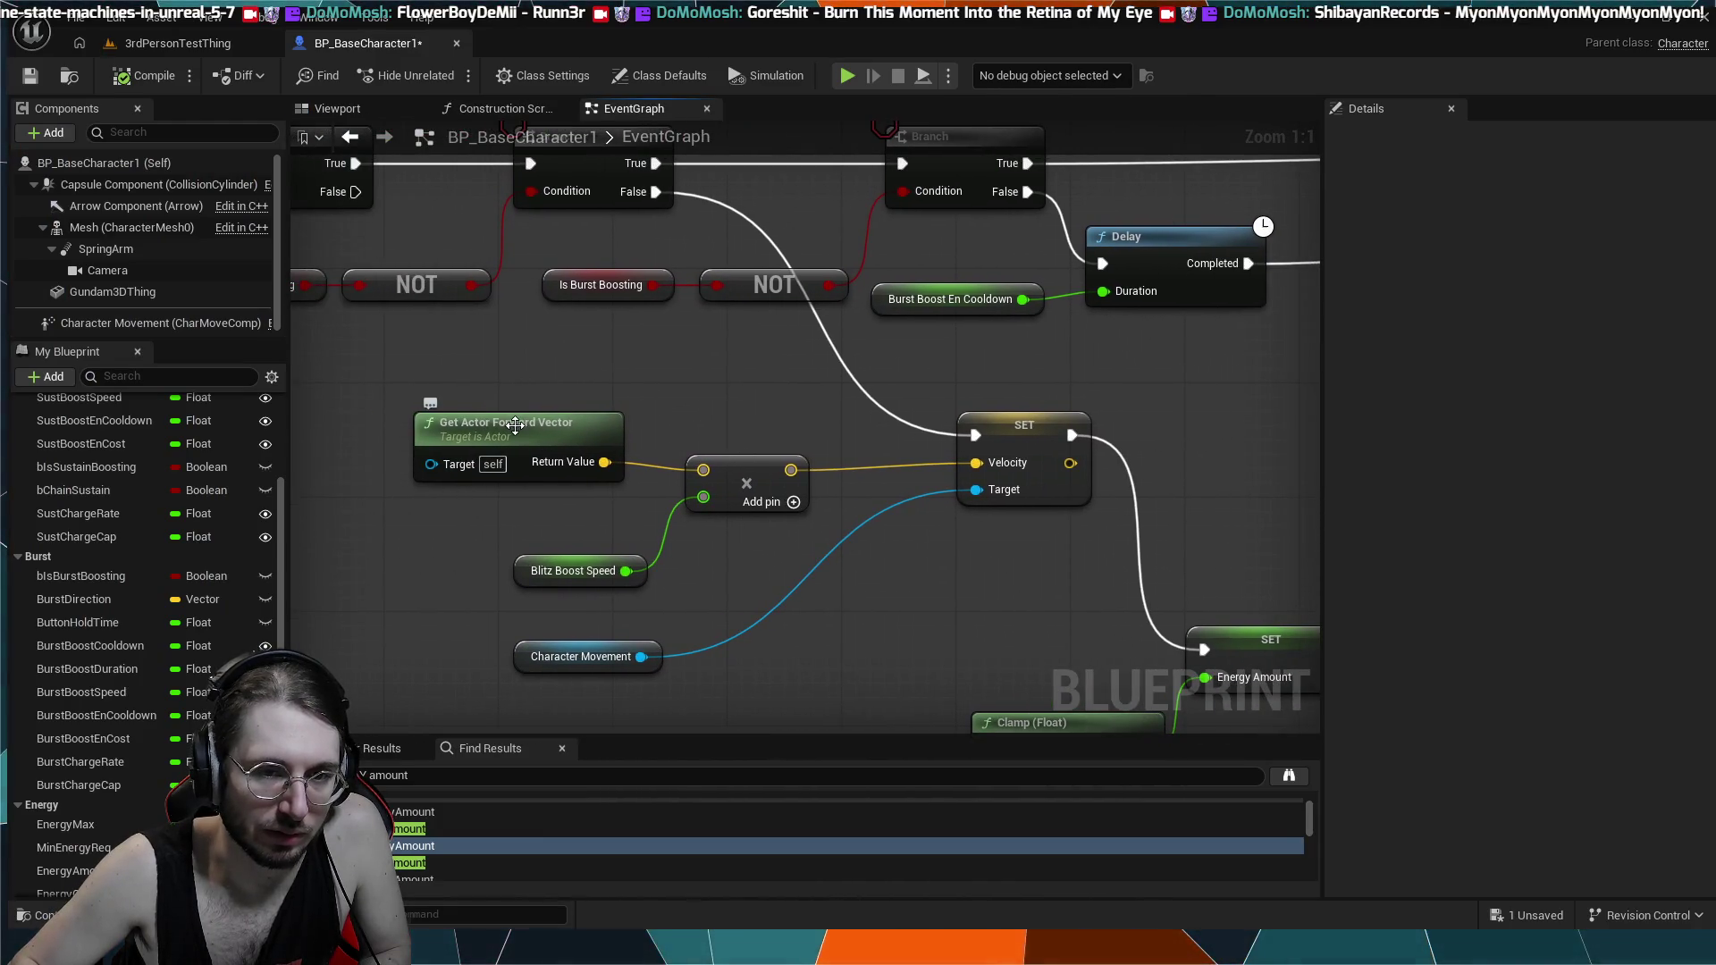
pyautogui.moveTo(515, 426); pyautogui.dragTo(802, 330)
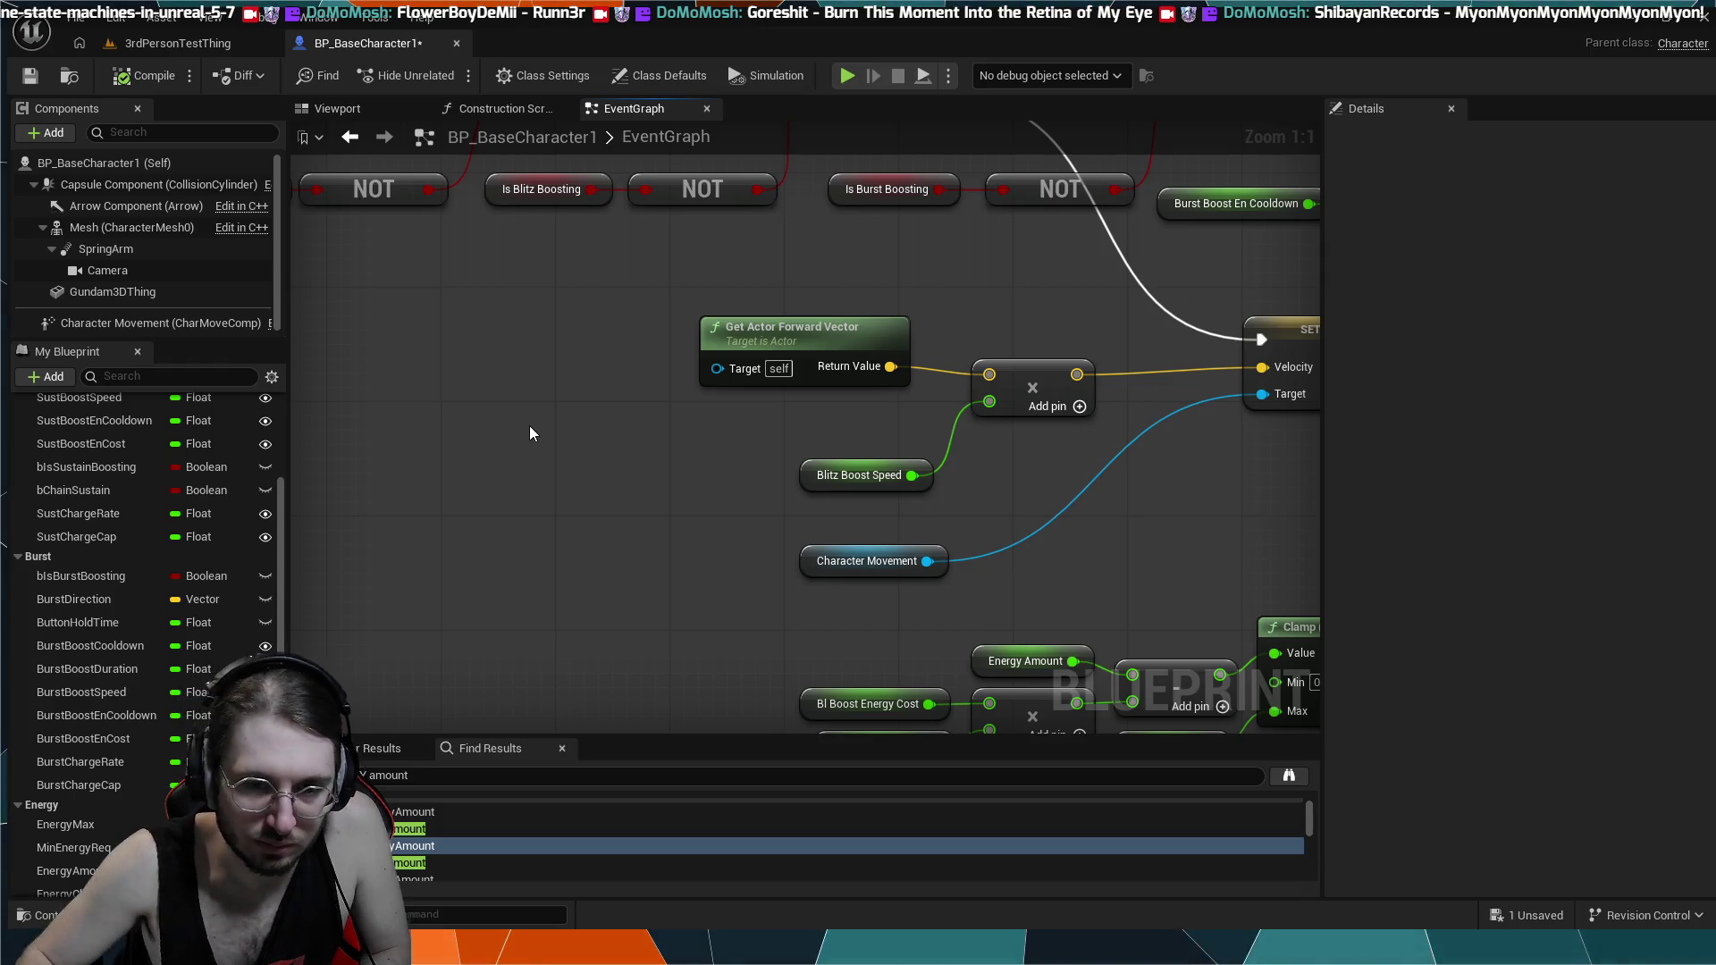
# - Paste a Get Right Vector node, undo it, and nudge Get Actor Forward Vector slightly down-right
pyautogui.hotkey('ctrl', 'v')
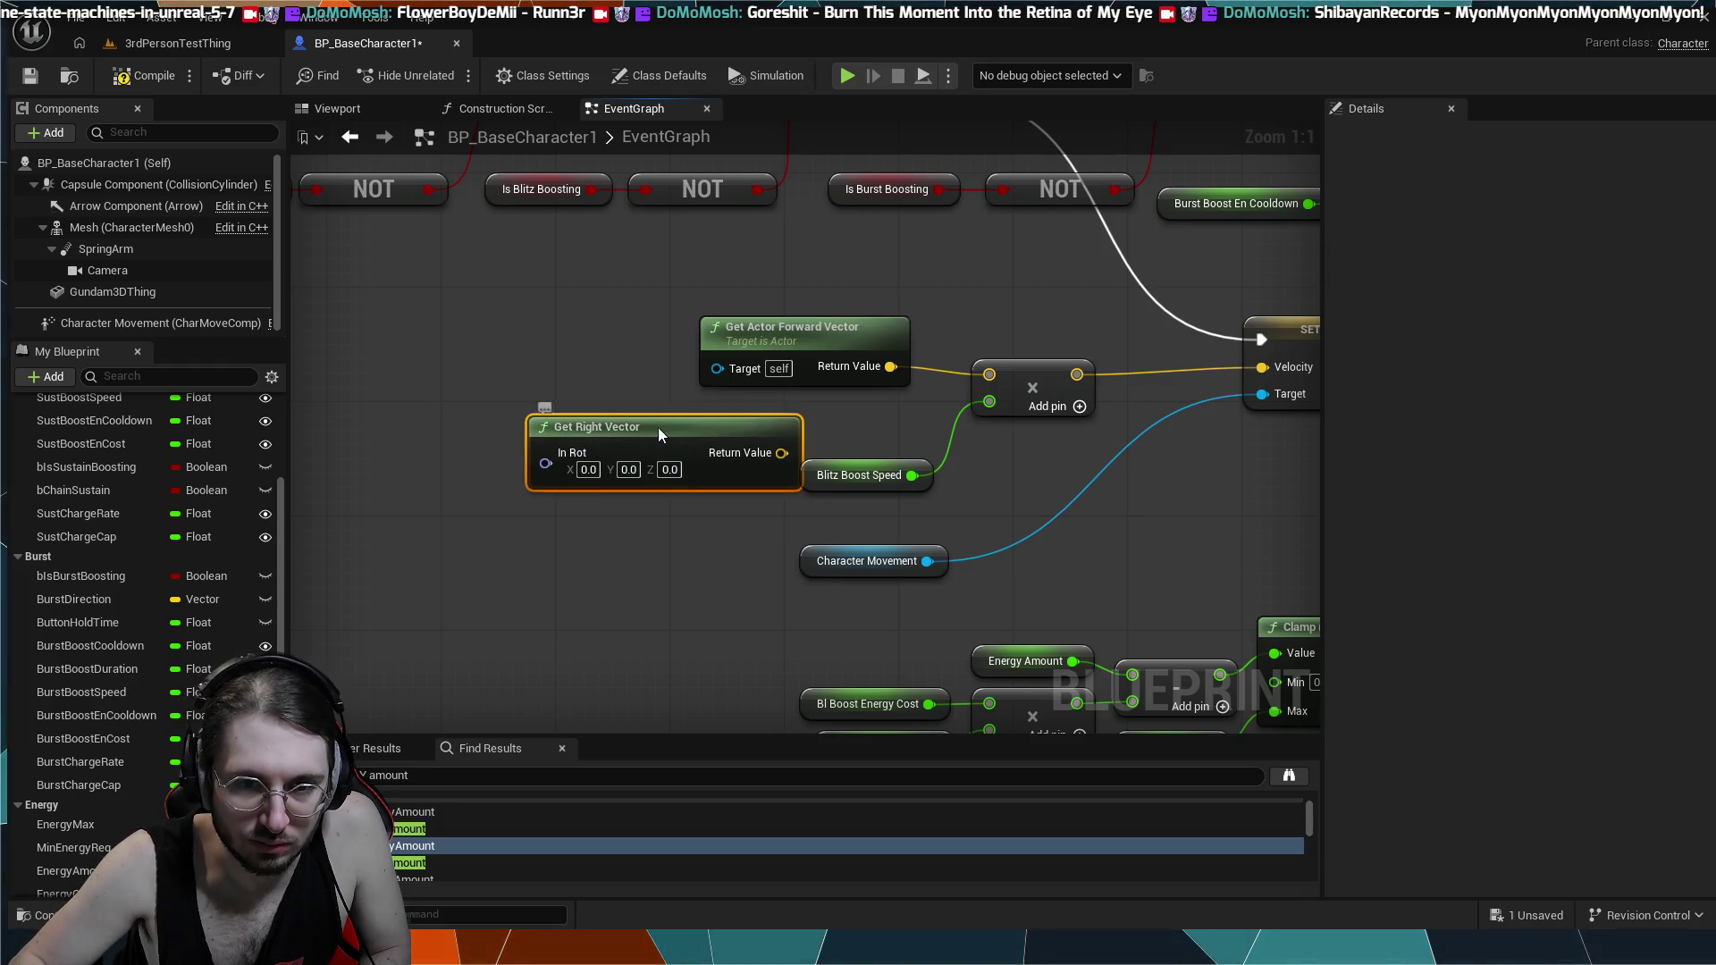
pyautogui.moveTo(658, 427); pyautogui.dragTo(529, 413)
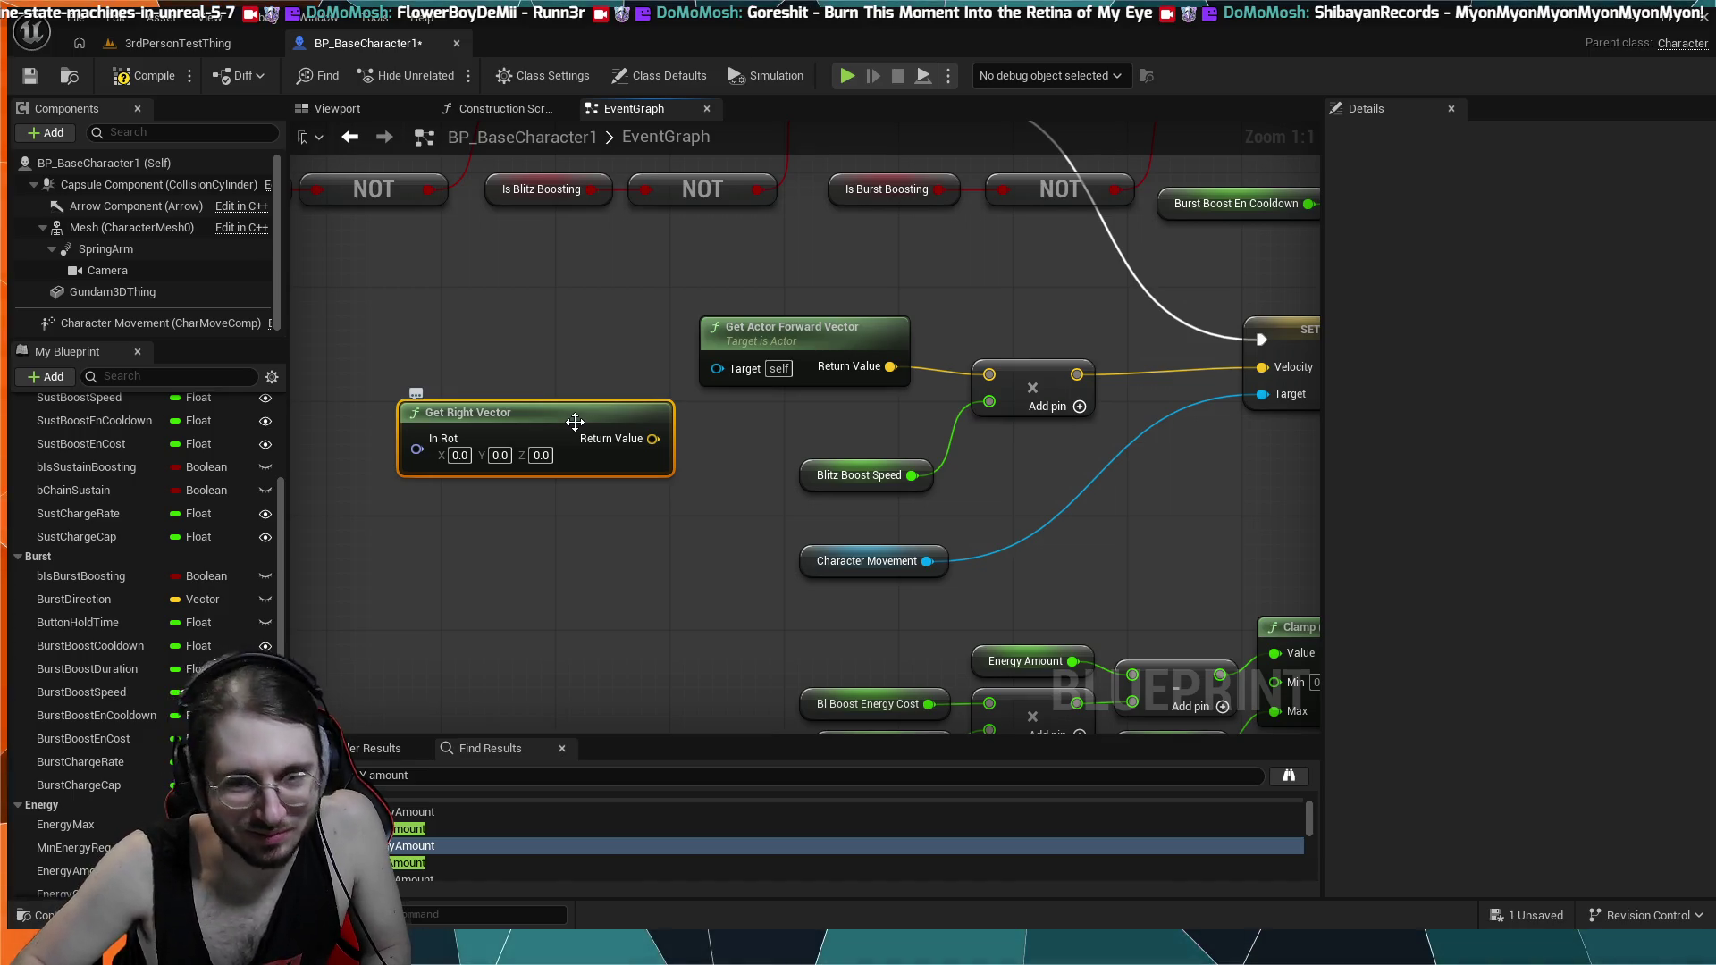
pyautogui.click(513, 288)
pyautogui.hotkey('ctrl', 'z')
pyautogui.hotkey('ctrl', 'z')
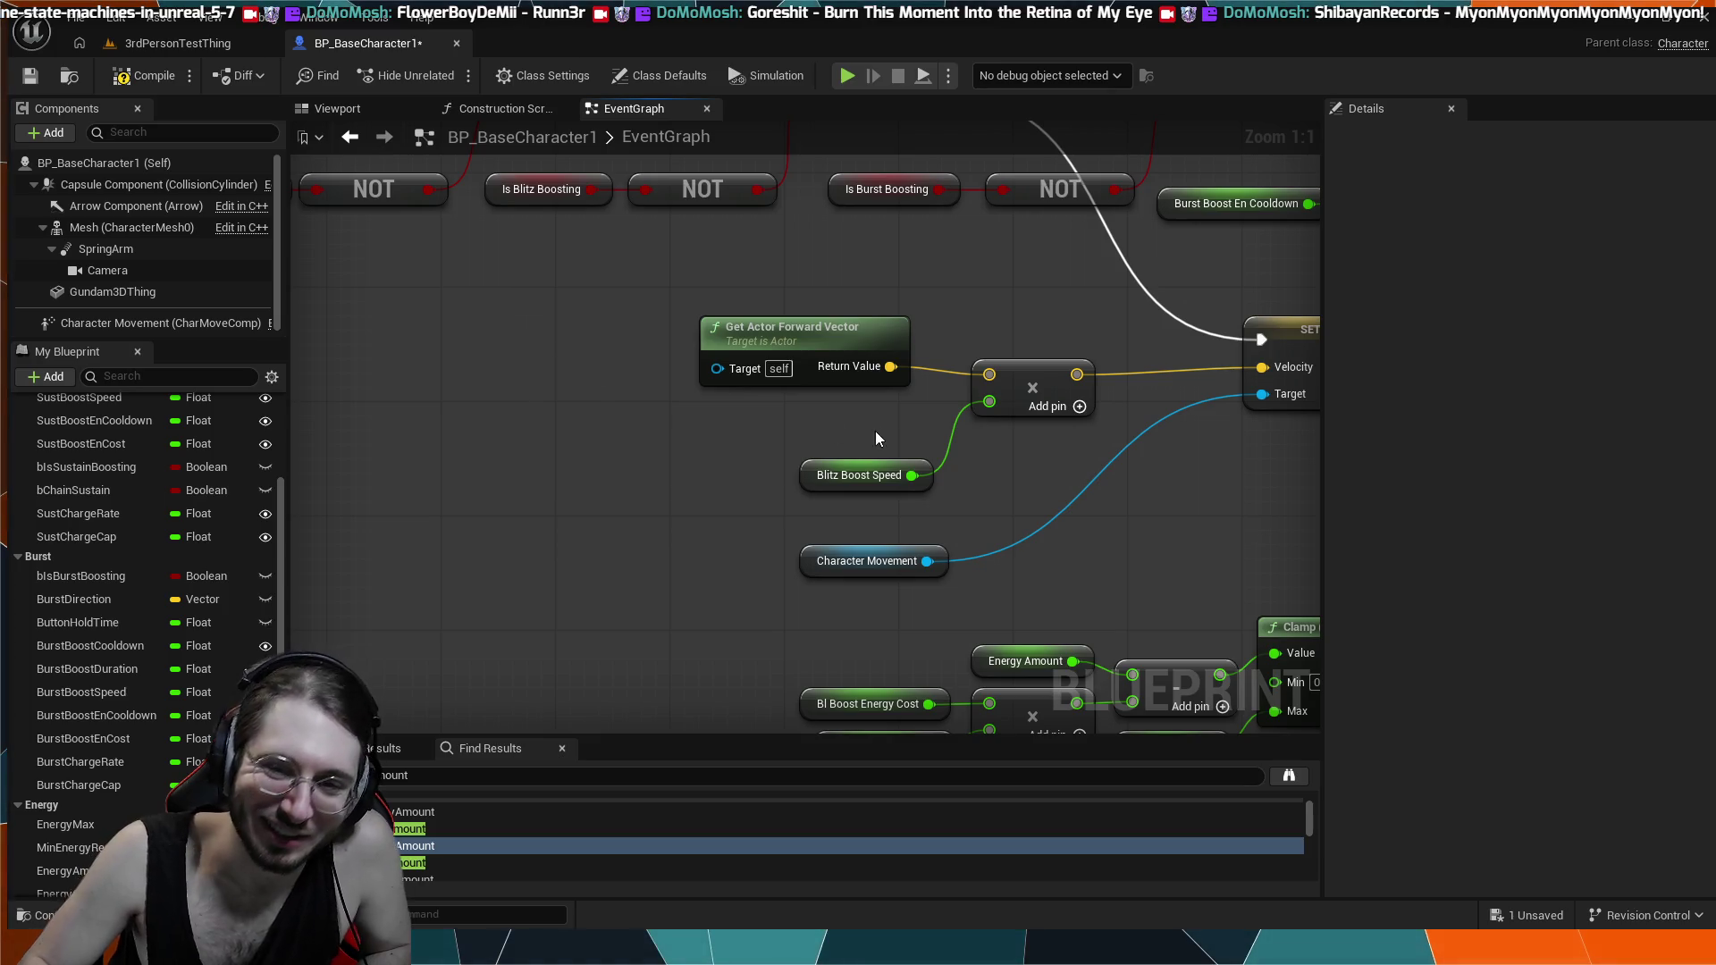
pyautogui.moveTo(978, 358); pyautogui.dragTo(768, 319)
pyautogui.moveTo(669, 291); pyautogui.dragTo(683, 305)
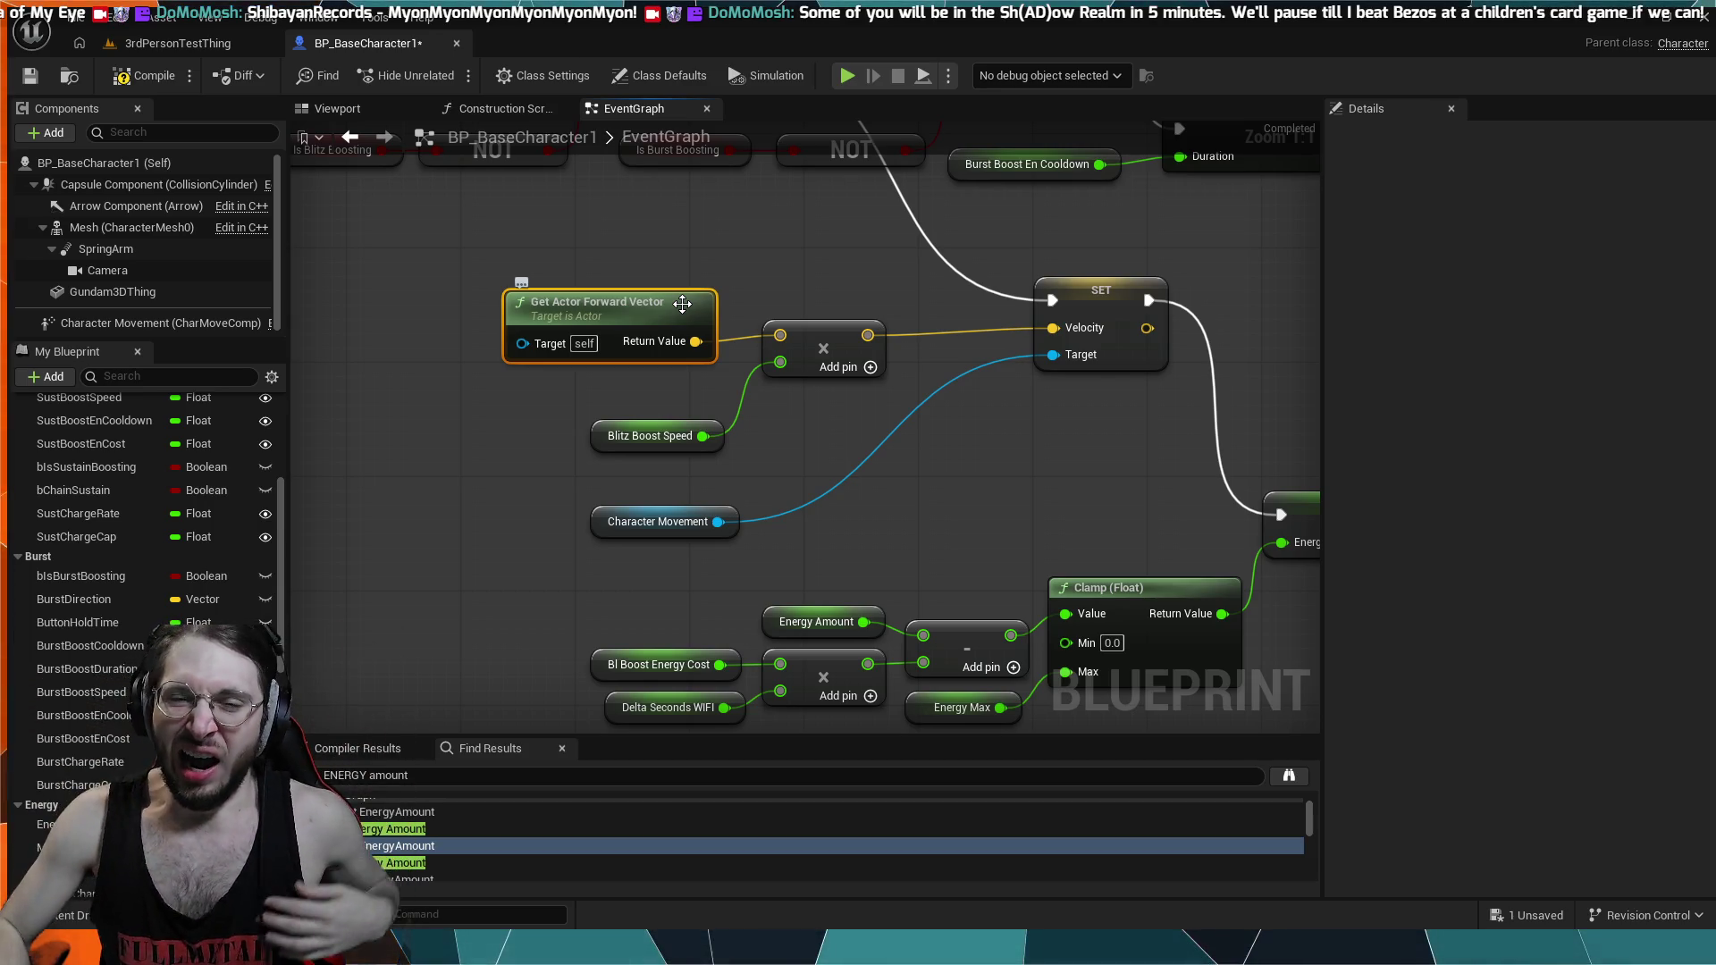
pyautogui.scroll(-6, 1205, 227)
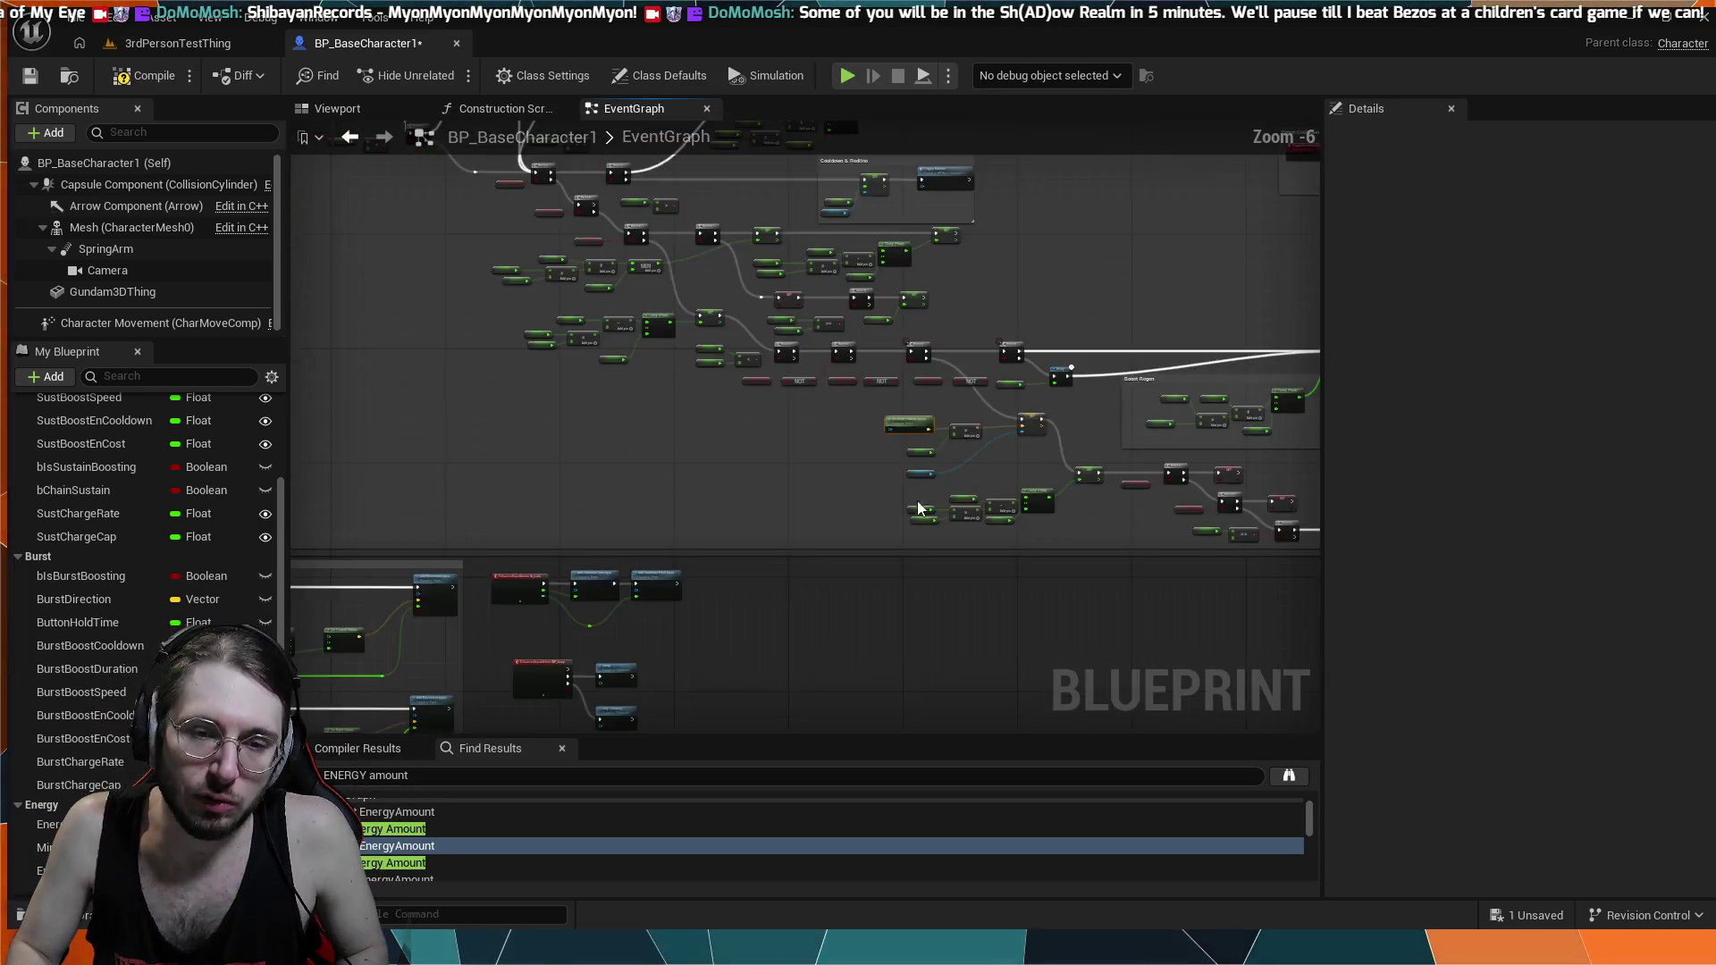
# - Bring IA_moveforward, IA_moveright and their Add Movement Input nodes into view, selecting each briefly
pyautogui.scroll(5, 769, 579)
pyautogui.moveTo(667, 529)
pyautogui.mouseDown()
pyautogui.moveTo(705, 435)
pyautogui.moveTo(677, 452)
pyautogui.moveTo(721, 274)
pyautogui.mouseUp()
pyautogui.click(709, 209)
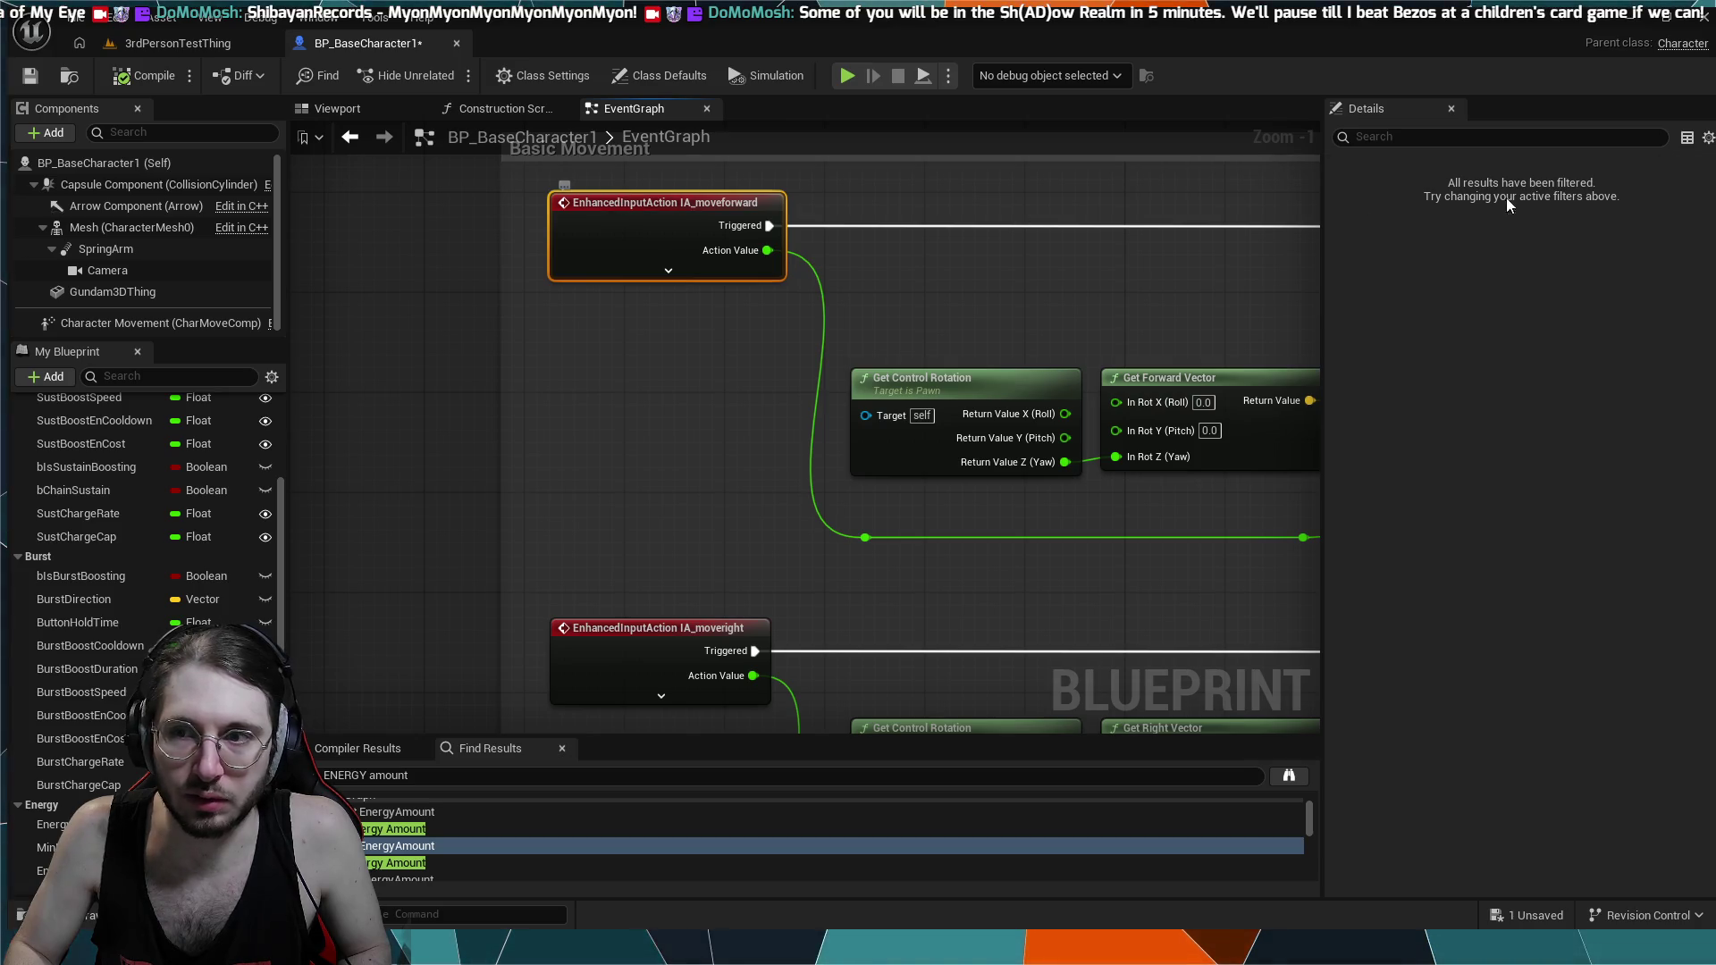
pyautogui.scroll(-2, 939, 250)
pyautogui.moveTo(1087, 460); pyautogui.dragTo(1038, 480)
pyautogui.click(1184, 194)
pyautogui.click(1180, 367)
pyautogui.scroll(3, 1028, 494)
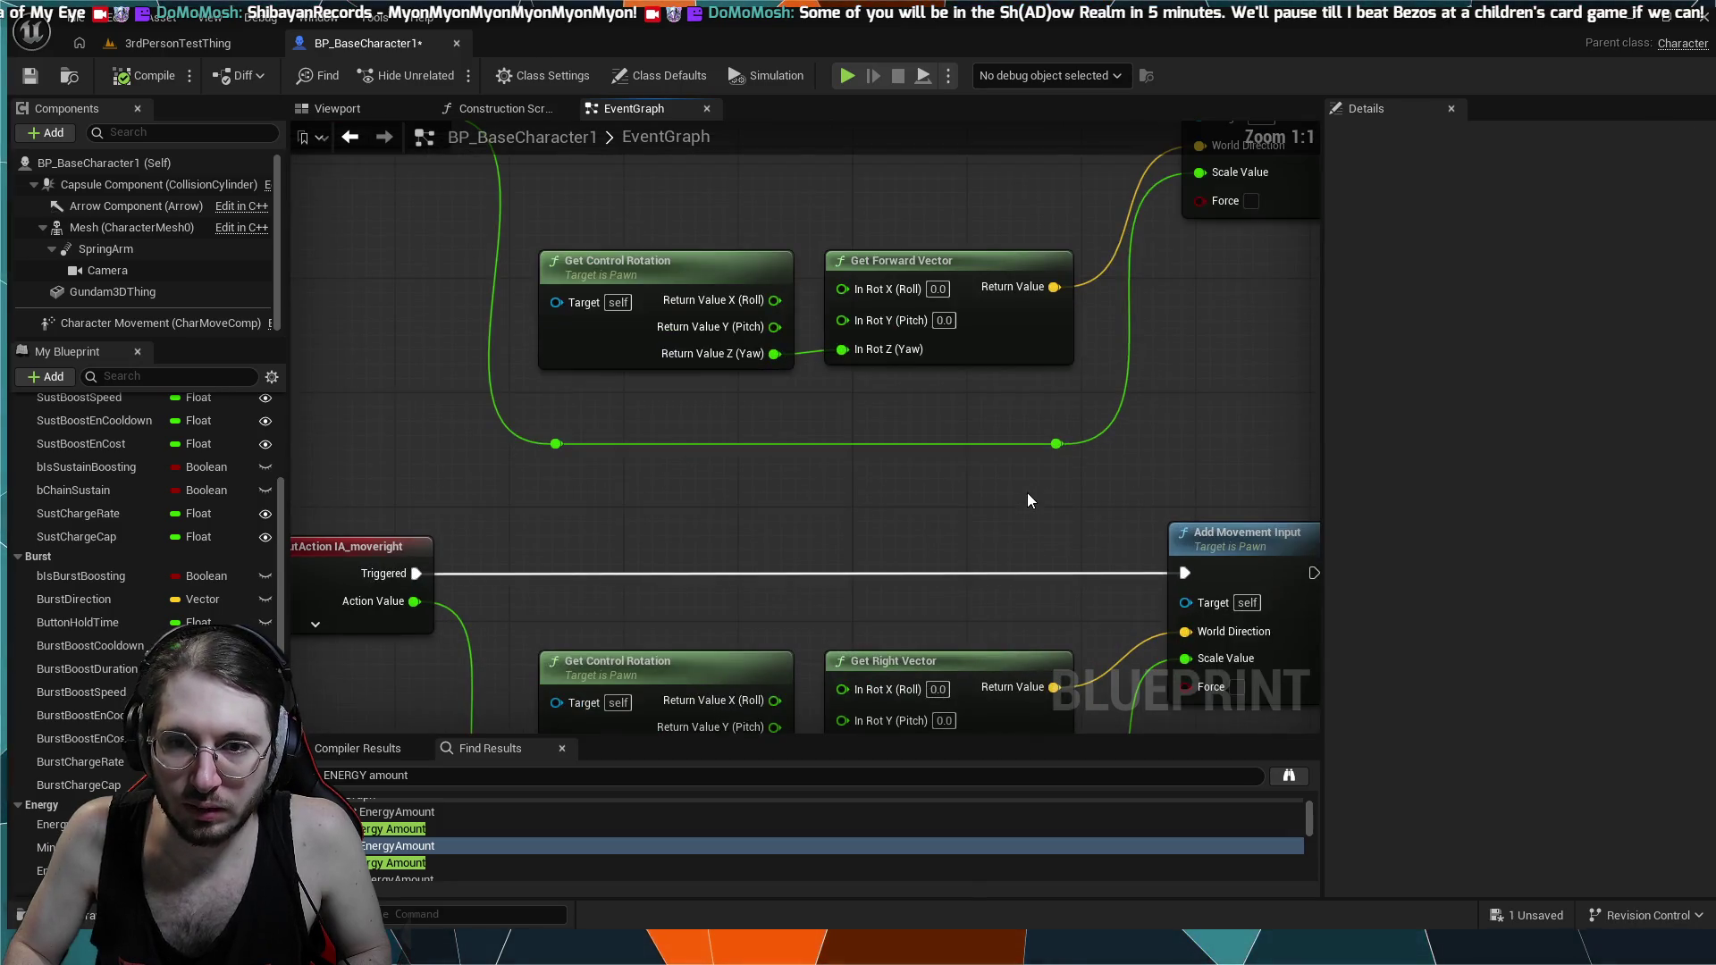
pyautogui.scroll(-1, 817, 496)
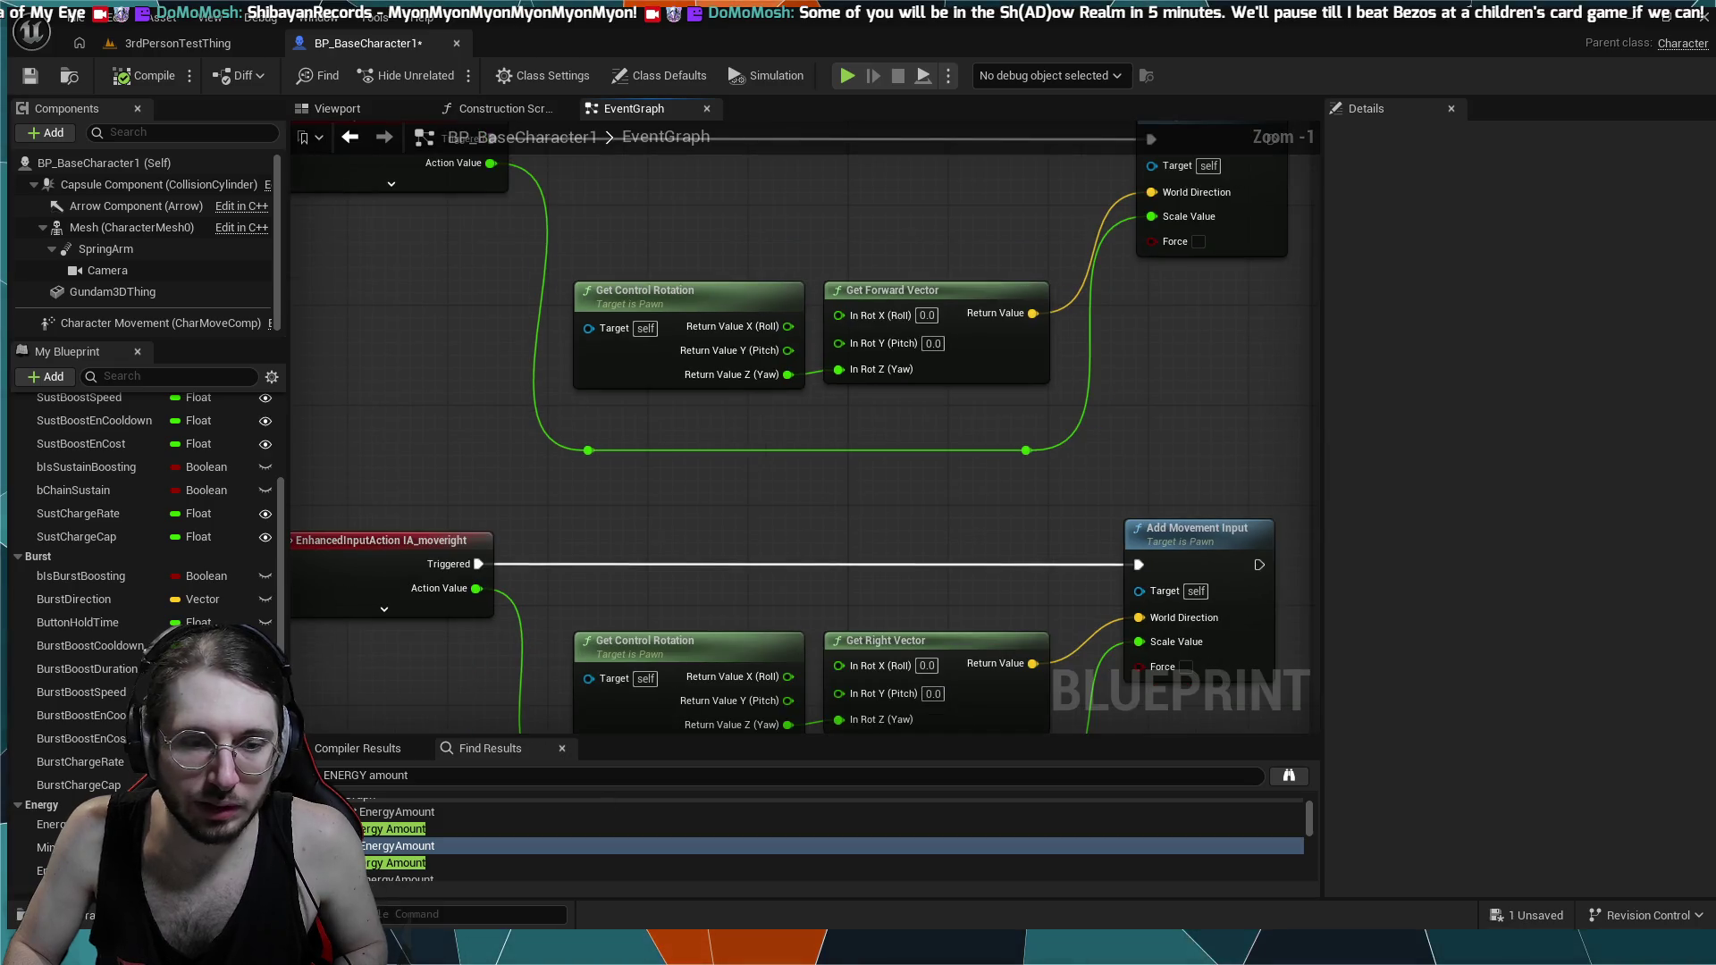